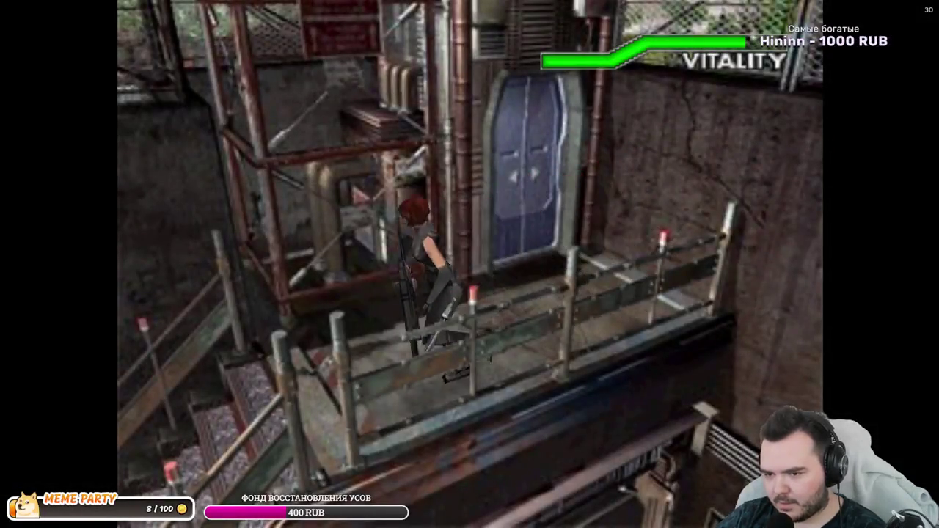
- Walk Regina to the stairs and cycle her main weapons, settling back on the Heavy Machine gun
key("Up")
key("Up")
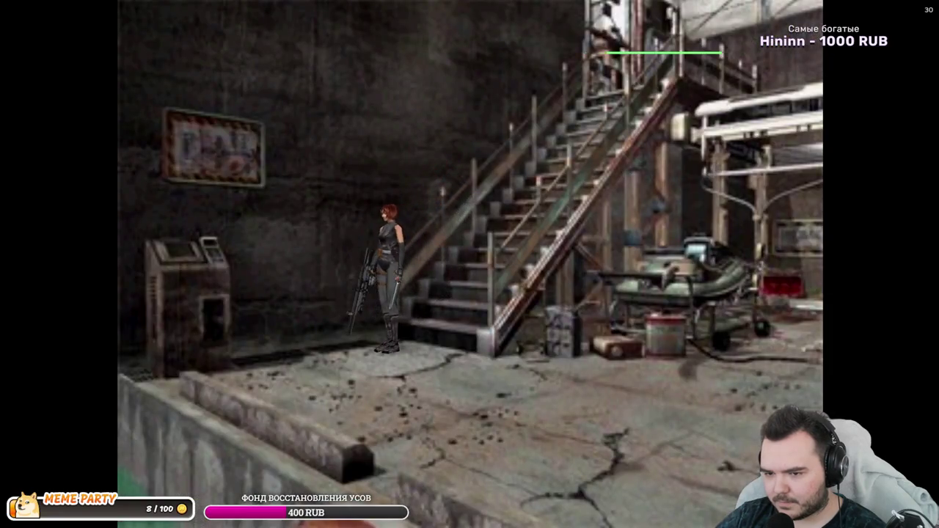
key("Tab")
key("Return")
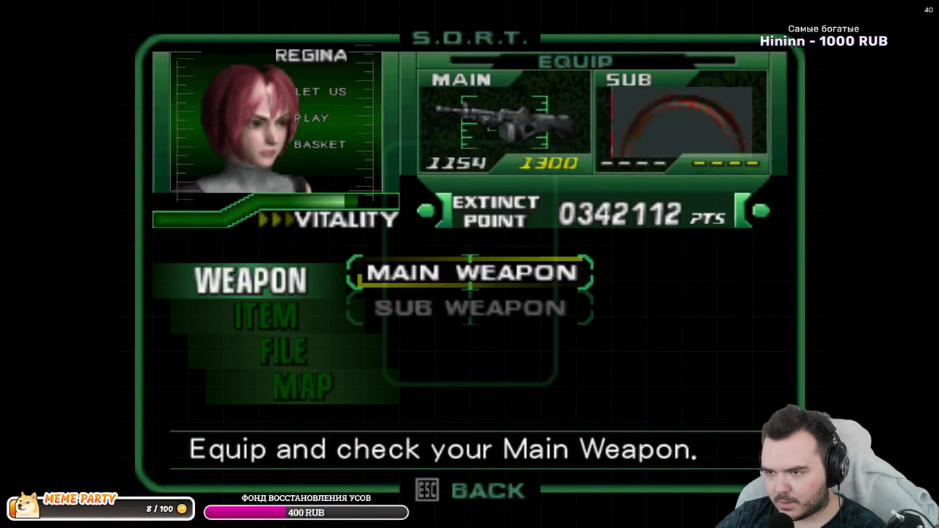
key("Return")
key("Right")
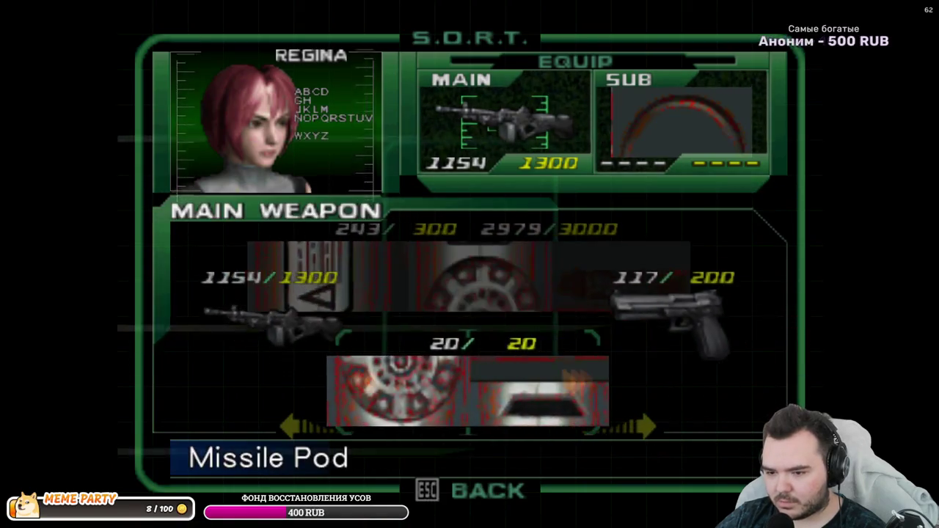
key("Right")
key("Right")
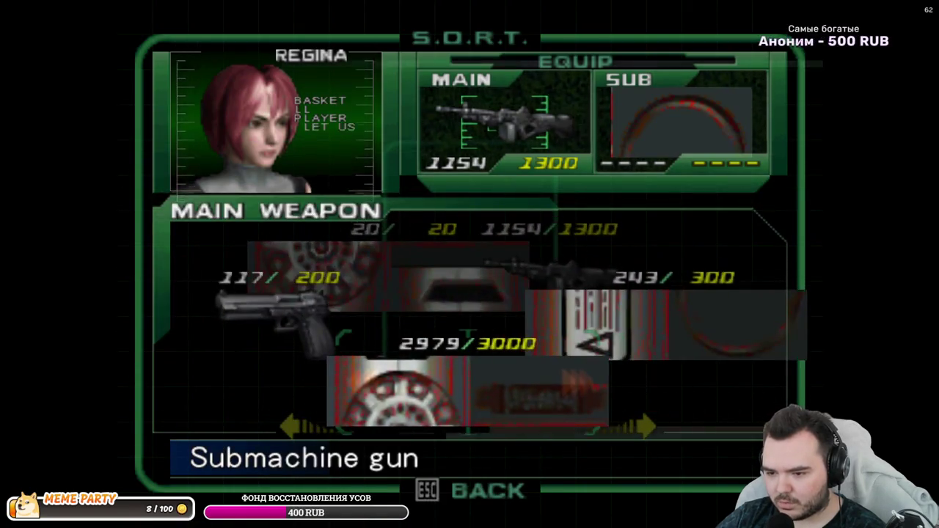
key("Right")
key("Right")
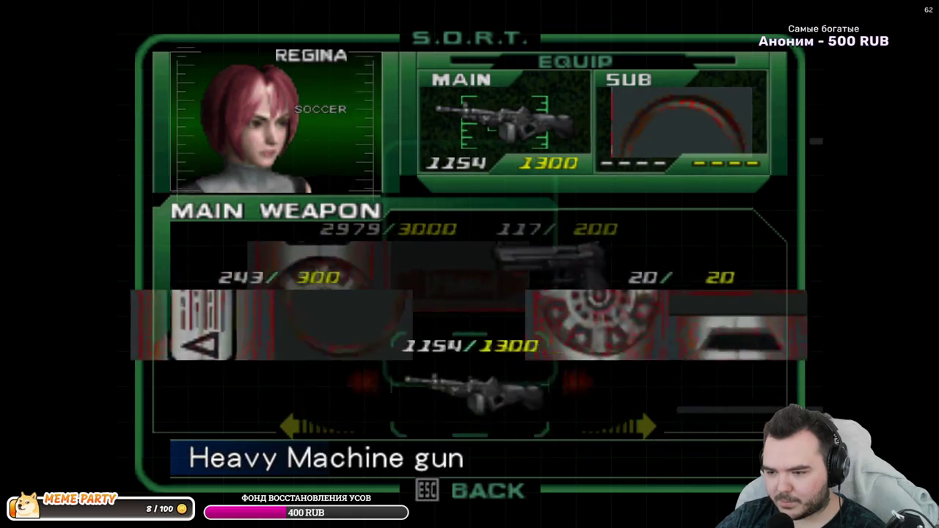
key("Right")
key("Right")
key("Left")
key("Left")
- Review the sub weapons such as the Firewall, then return to the status menu top
key("Right")
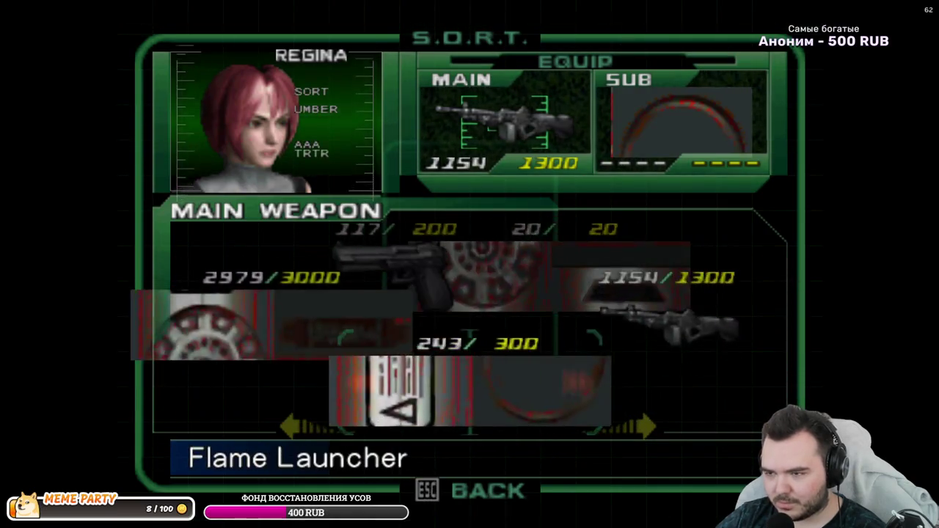
key("Escape")
key("Down")
key("Return")
key("Right")
key("Escape")
key("Up")
- Check the recovery and key item lists, then glance at weapons and return to the top menu
key("Escape")
key("Down")
key("Return")
key("Return")
key("Escape")
key("Down")
key("Return")
key("Escape")
key("Escape")
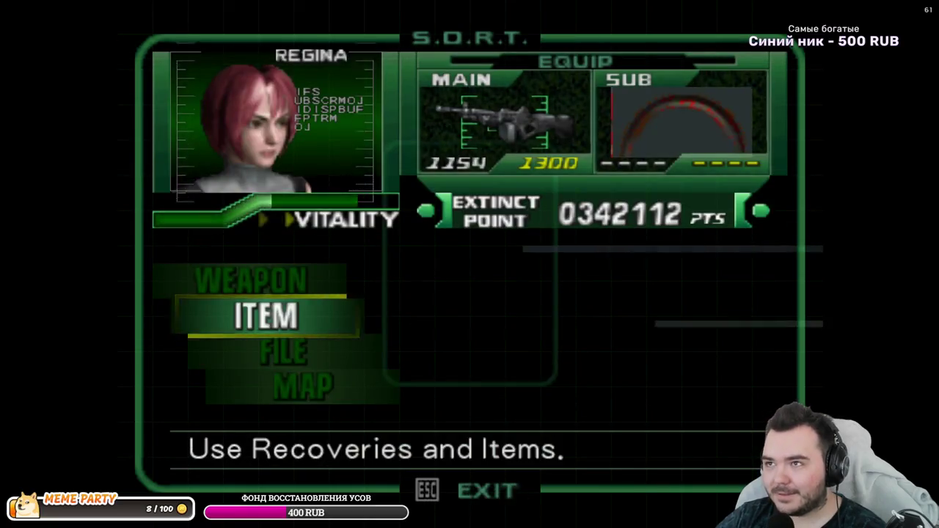
key("Up")
key("Return")
key("Return")
key("Escape")
key("Escape")
key("Escape")
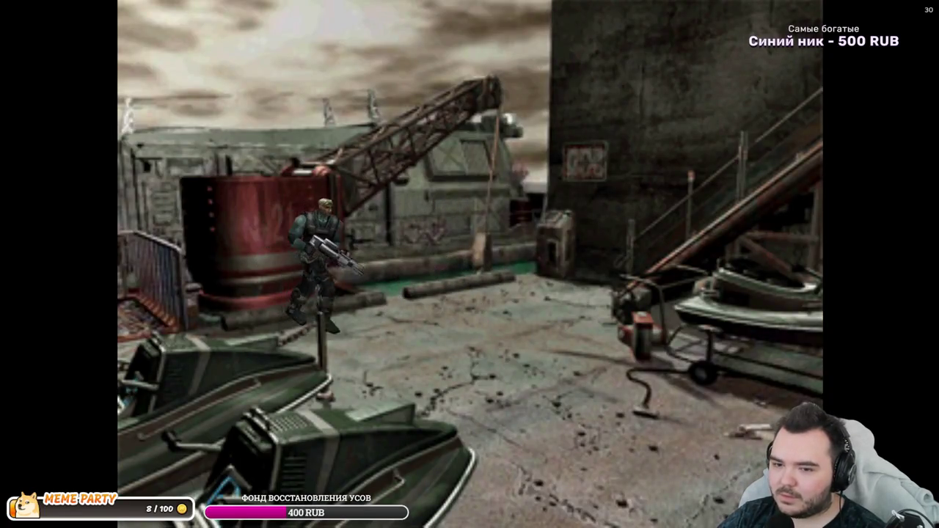
- View Dylan's Solid Cannon main weapon in the status menu, then resume play
key("Tab")
key("Return")
key("Return")
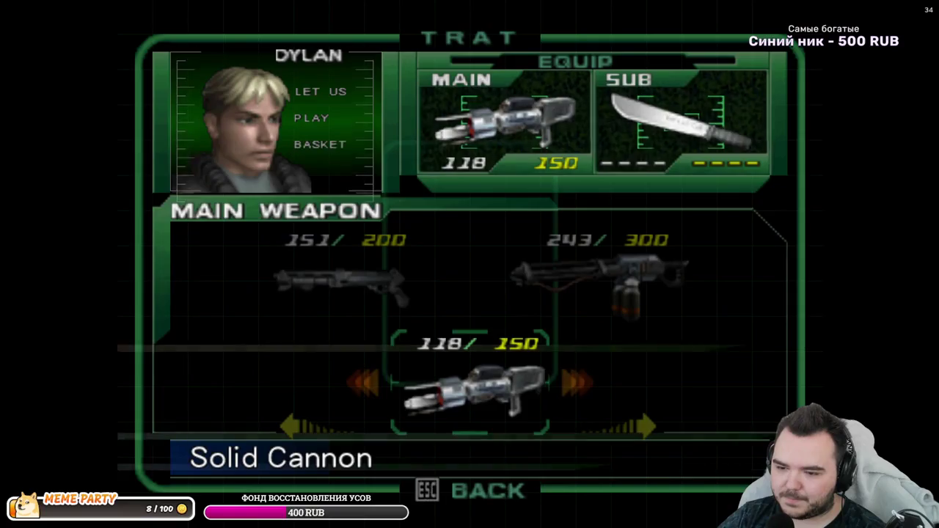
key("Escape")
key("Escape")
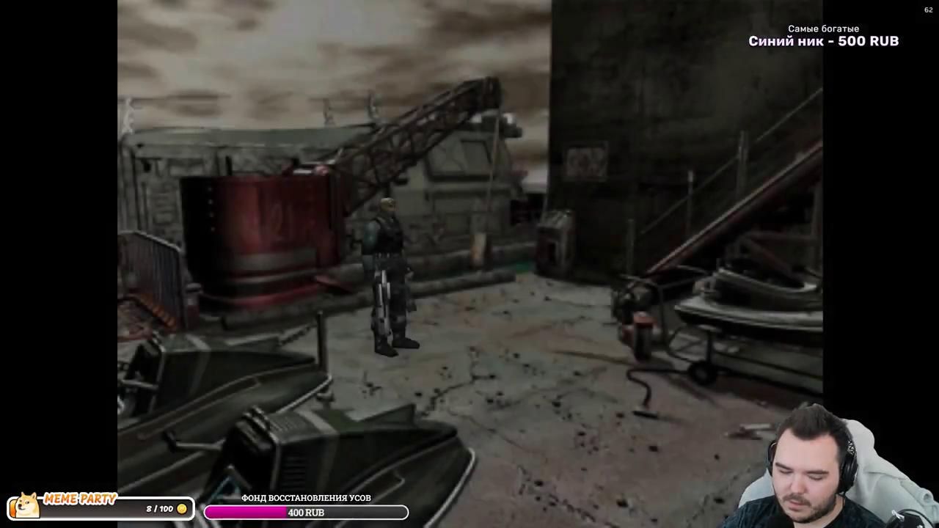
- Check Dylan's item lists and machete sub weapon, then run him across the dock
key("Escape")
key("Return")
key("Return")
key("Escape")
key("Up")
key("Return")
key("Escape")
key("Escape")
key("Up")
key("Return")
key("Down")
key("Return")
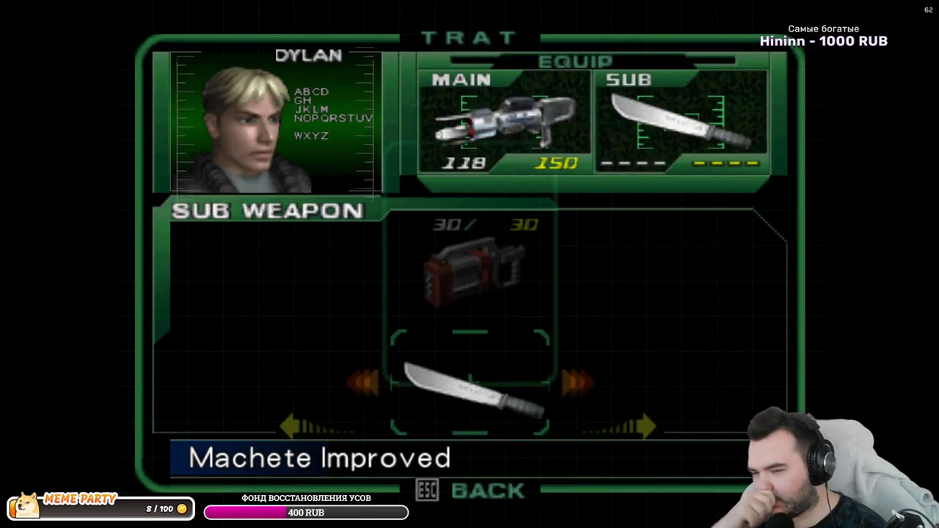
key("Escape")
key("Escape")
key("Escape")
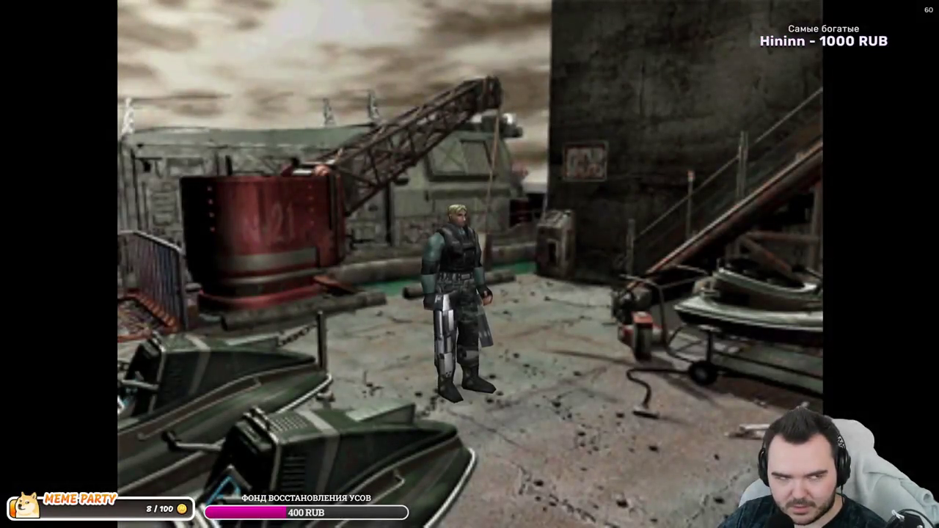
key("Up")
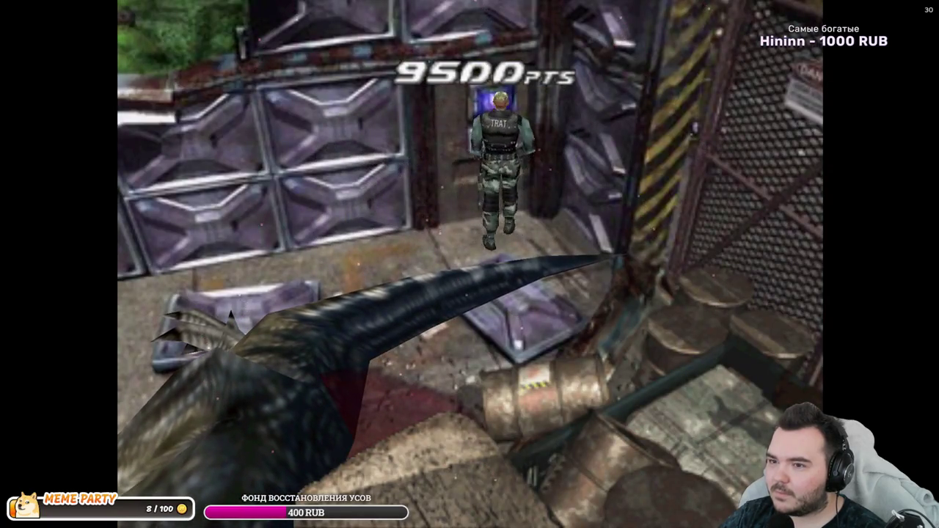
- At the terminal's points service, buy the Antitank Rifle and the Chainmine
key("Return")
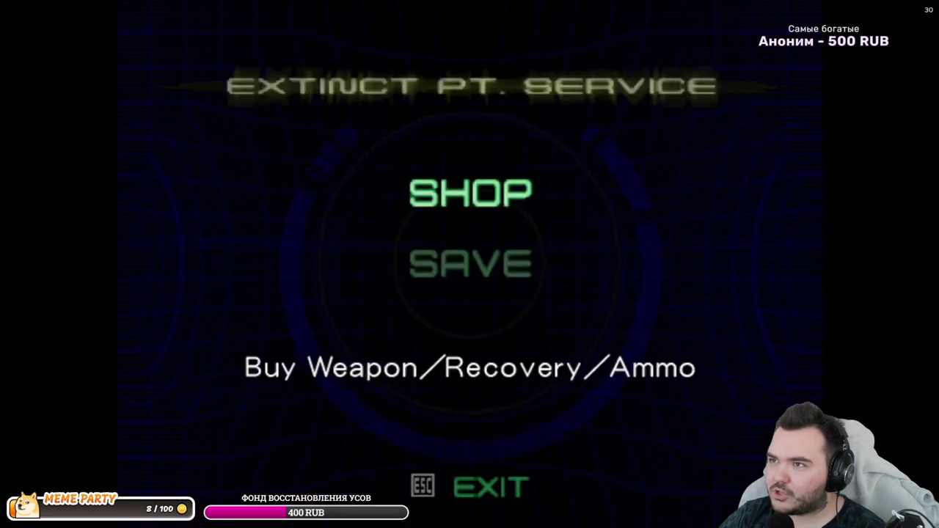
key("Return")
key("Return")
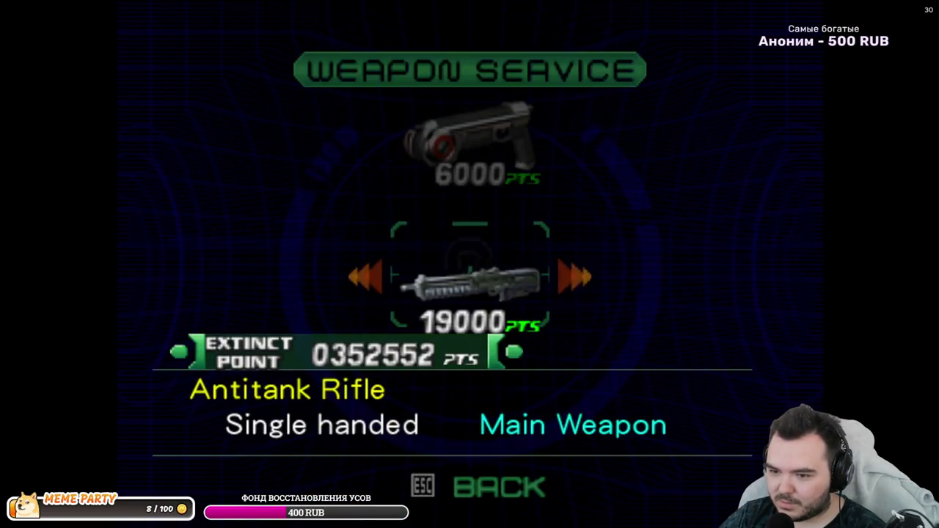
key("Return")
key("Return")
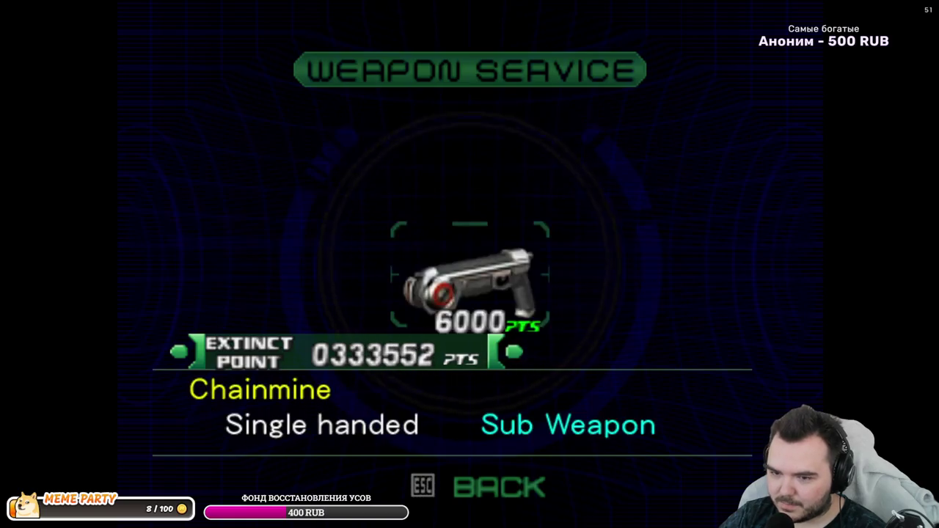
key("Return")
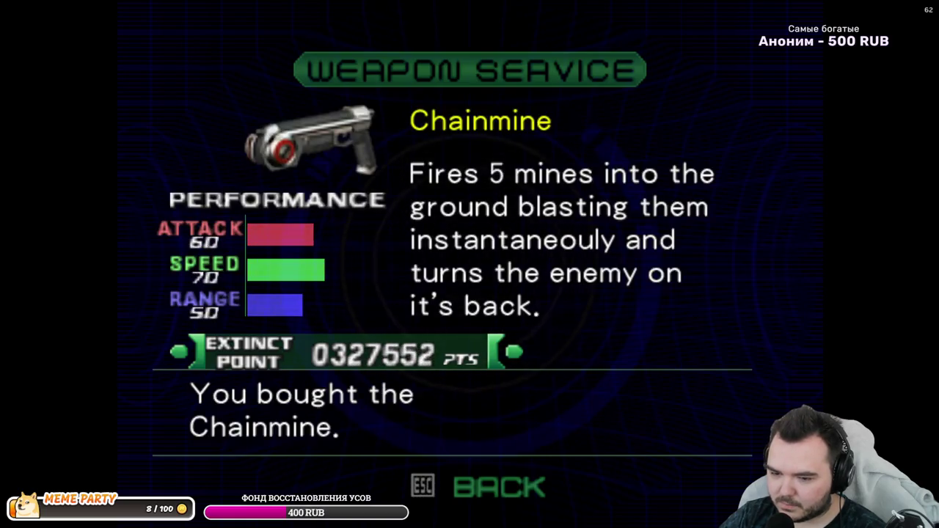
key("Escape")
key("Down")
key("Return")
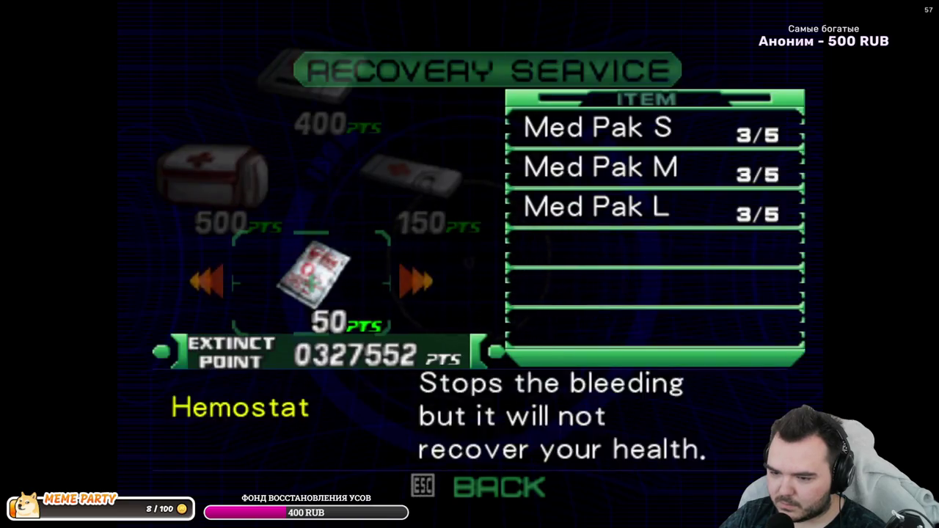
key("Escape")
key("Down")
key("Return")
- Buy the +100 cartridge upgrade, raising the Antitank Rifle's ammo capacity to 150
key("Left")
key("Right")
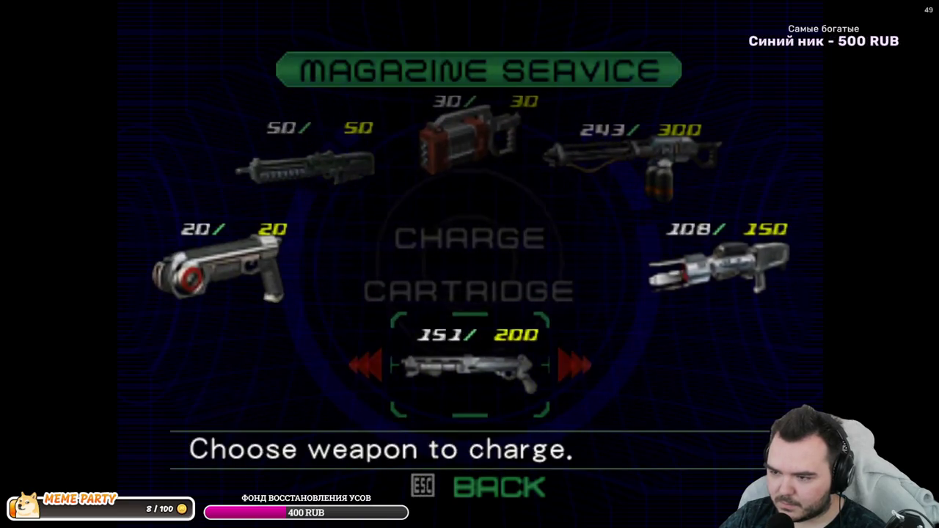
key("Escape")
key("Return")
key("Return")
key("Return")
key("Left")
key("Left")
key("Down")
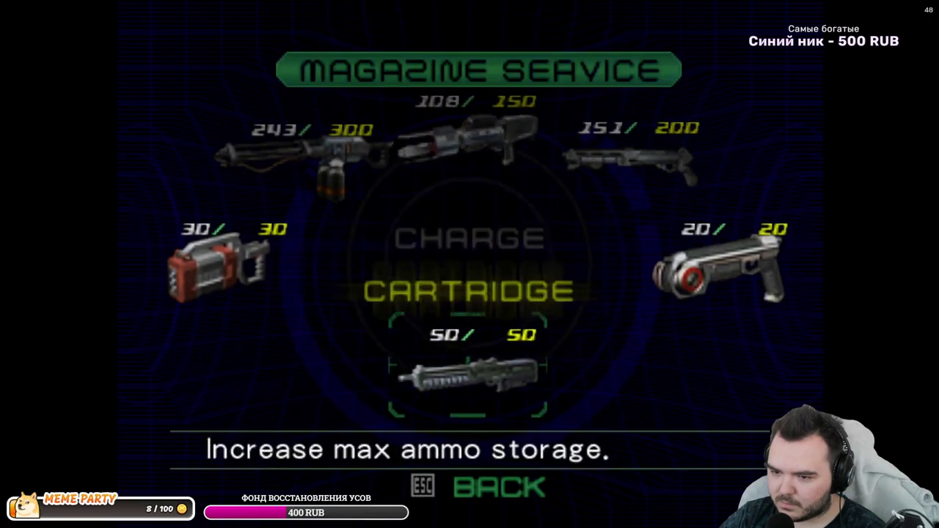
key("Return")
key("Left")
key("Return")
key("Return")
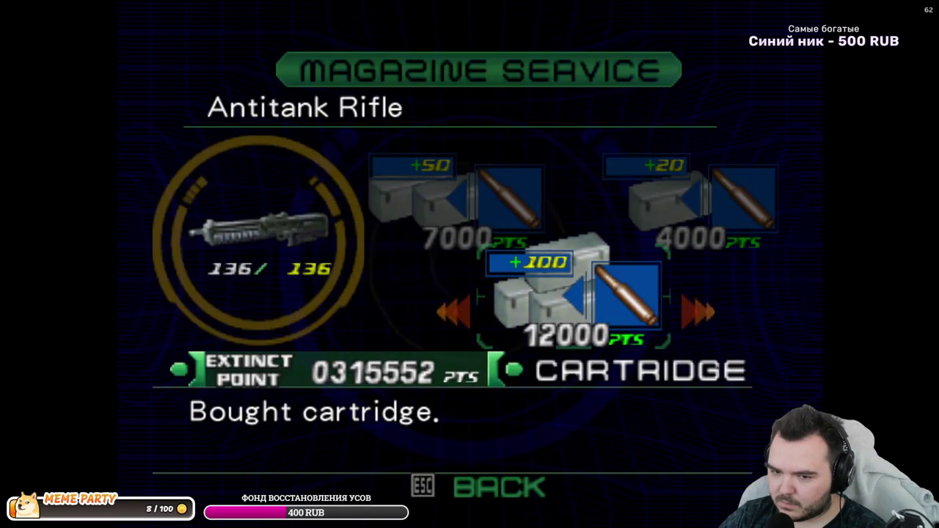
- Back out of the magazine service to the Extinct Pt. Service menu
key("Escape")
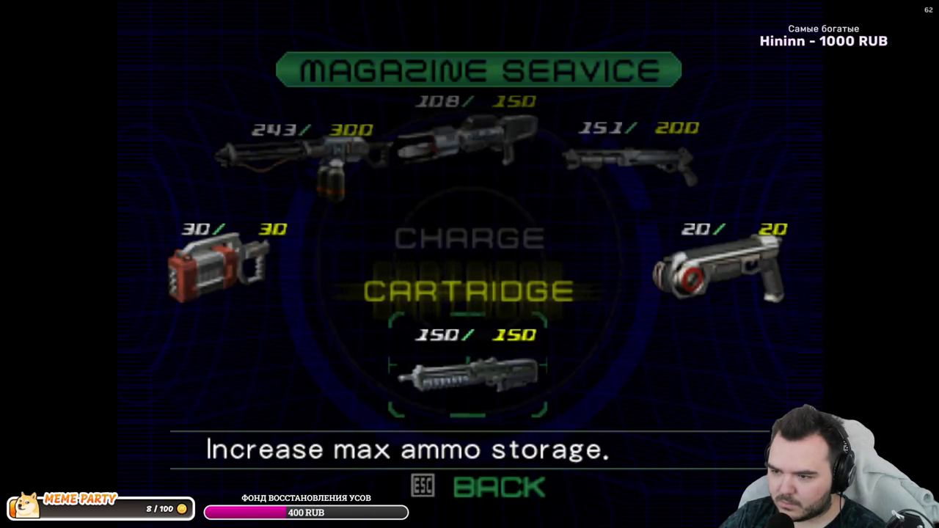
key("Escape")
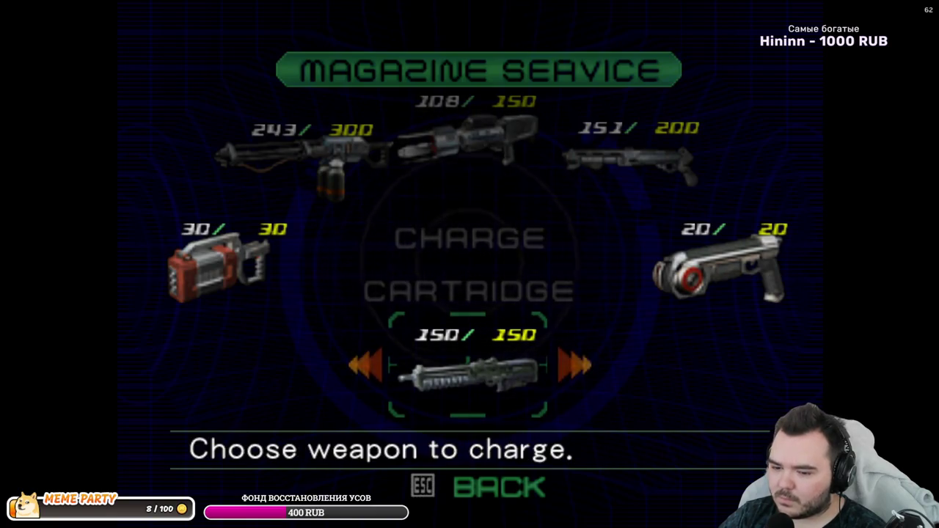
key("Escape")
key("Down")
key("Up")
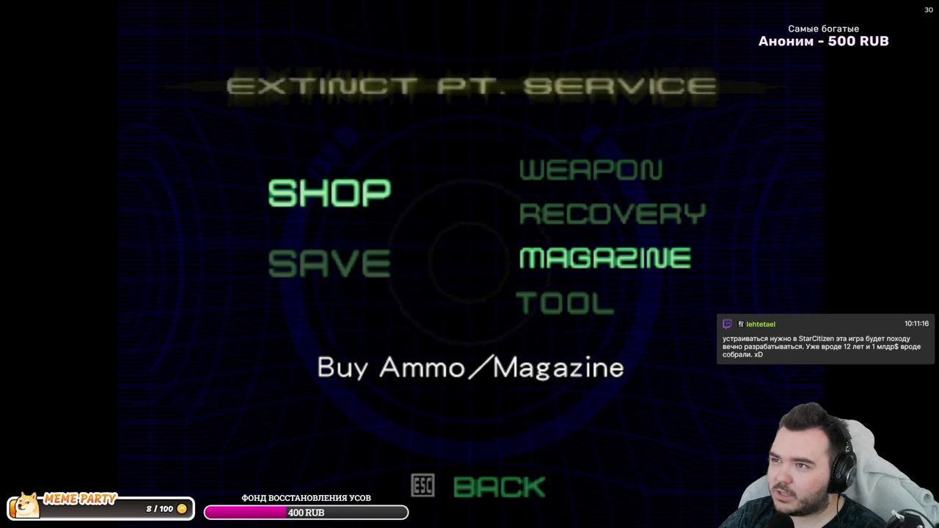
- Browse up and down through the shop categories
key("Down")
key("Up")
key("Down")
key("Up")
key("Up")
key("Down")
key("Up")
key("Down")
key("Up")
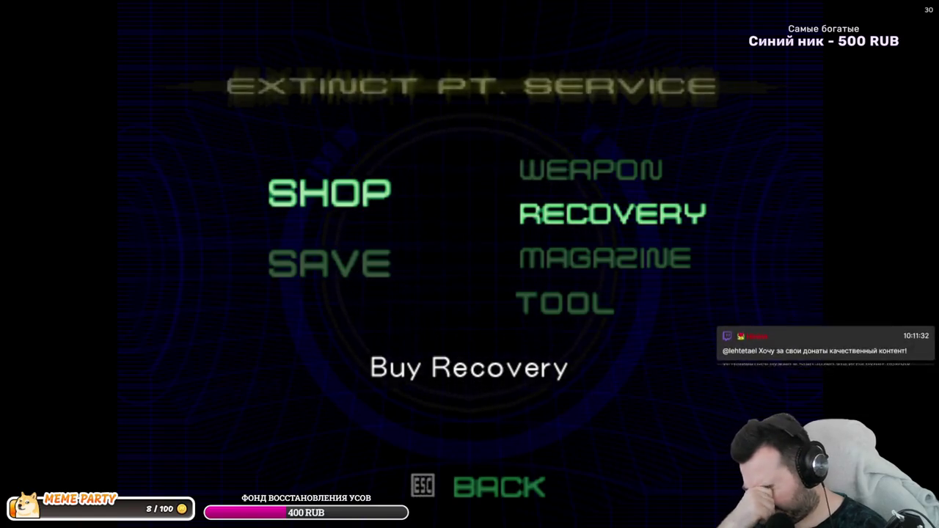
- Open and close the weapon, recovery and magazine shops in turn
key("Up")
key("Return")
key("Escape")
key("Down")
key("Return")
key("Escape")
key("Down")
key("Return")
key("Escape")
key("Escape")
- Save the game by overwriting slot DATA 02, then resume play
key("Down")
key("Return")
key("Right")
key("Right")
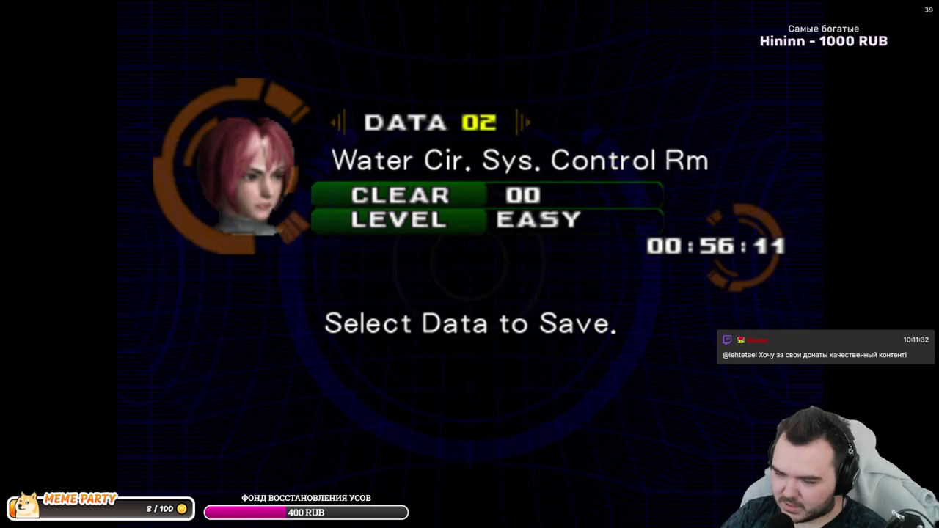
key("Return")
key("Escape")
key("Left")
key("Left")
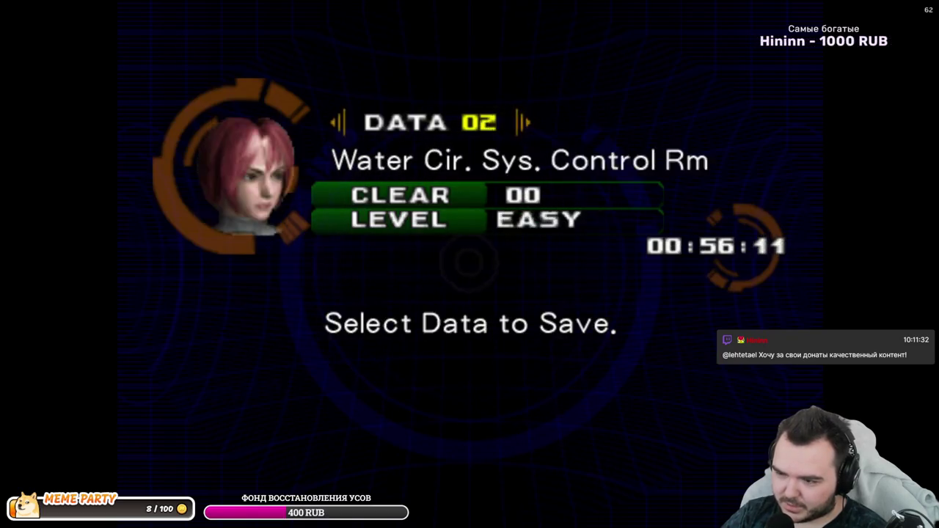
key("Right")
key("Right")
key("Right")
key("Left")
key("Return")
key("Return")
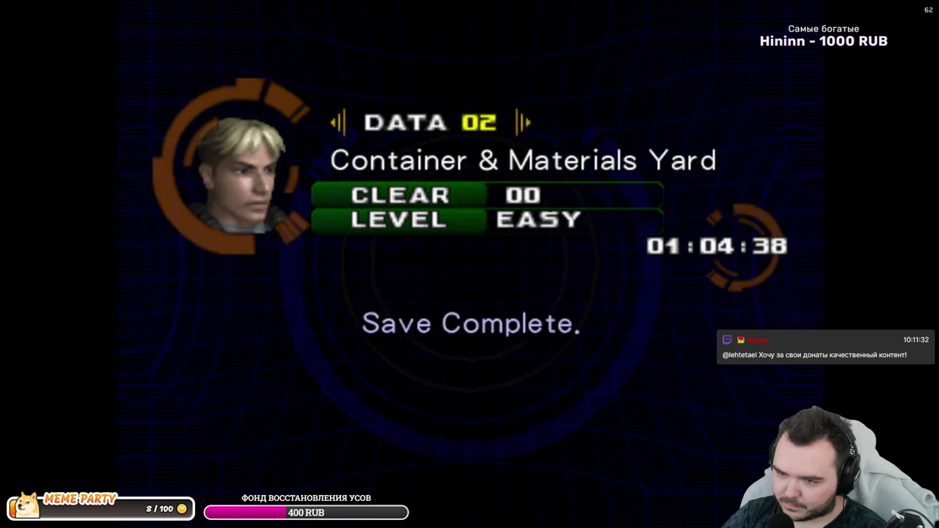
key("Escape")
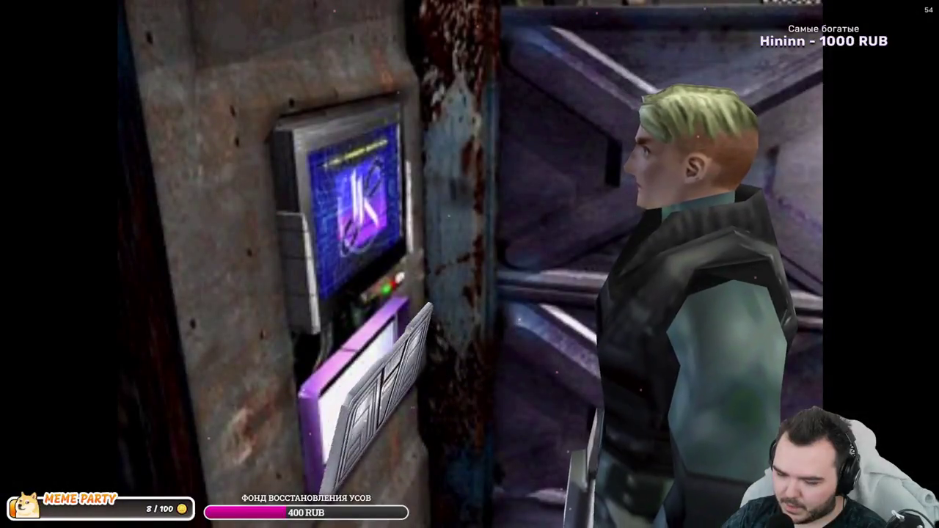
- Equip the Antitank Rifle as Dylan's main weapon from the status menu
key("Escape")
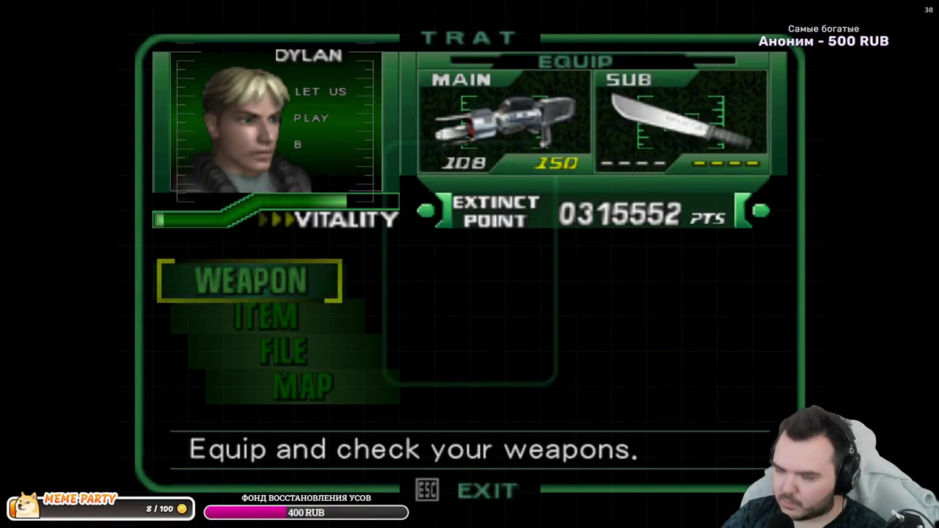
key("Return")
key("Left")
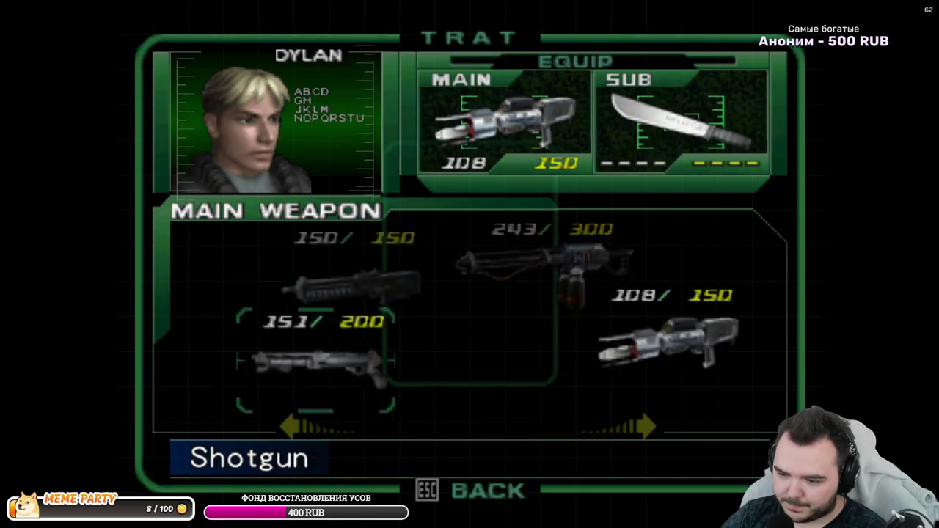
key("Left")
key("Return")
key("Return")
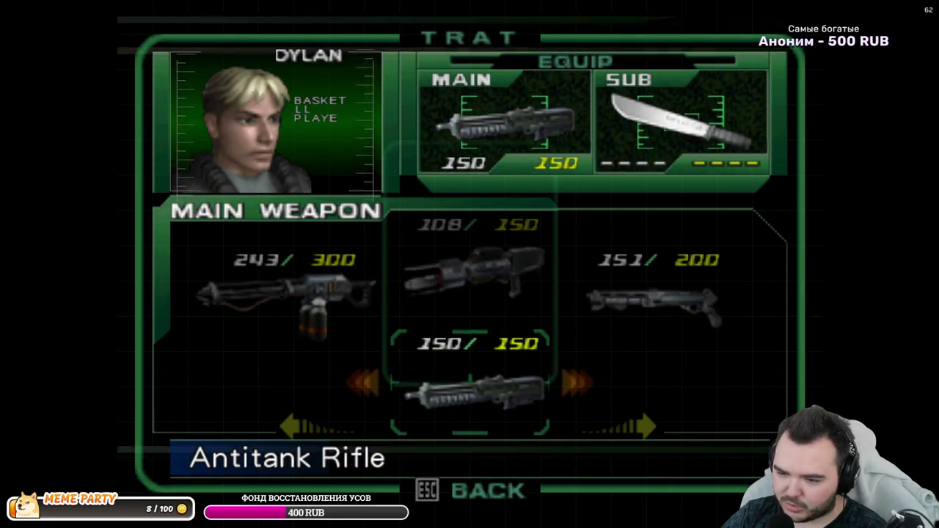
key("Escape")
key("Escape")
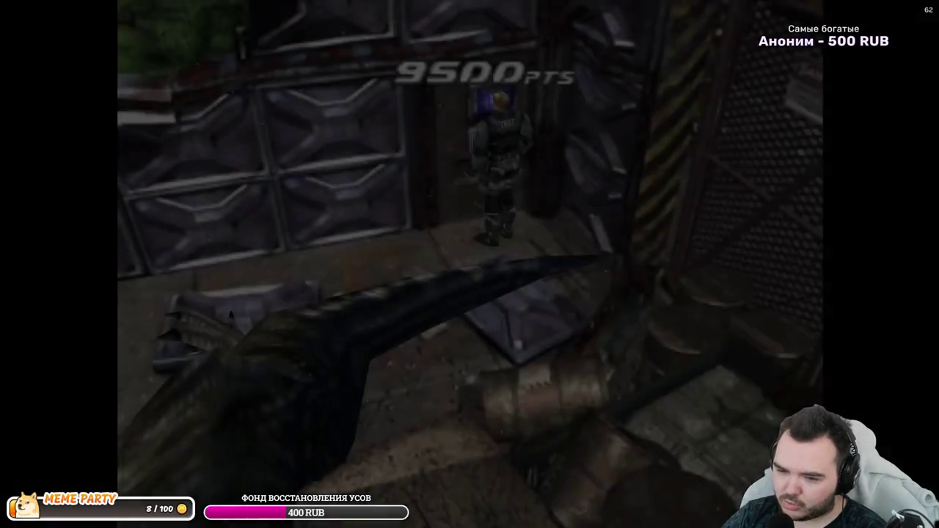
- Walk through the container yard into Haul Road and shoot the attacking raptor
key("Up")
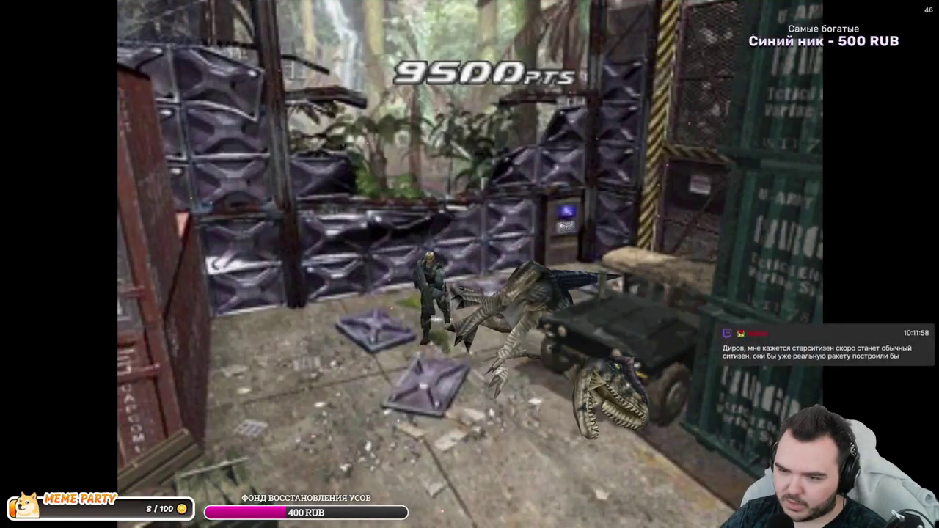
key("Up")
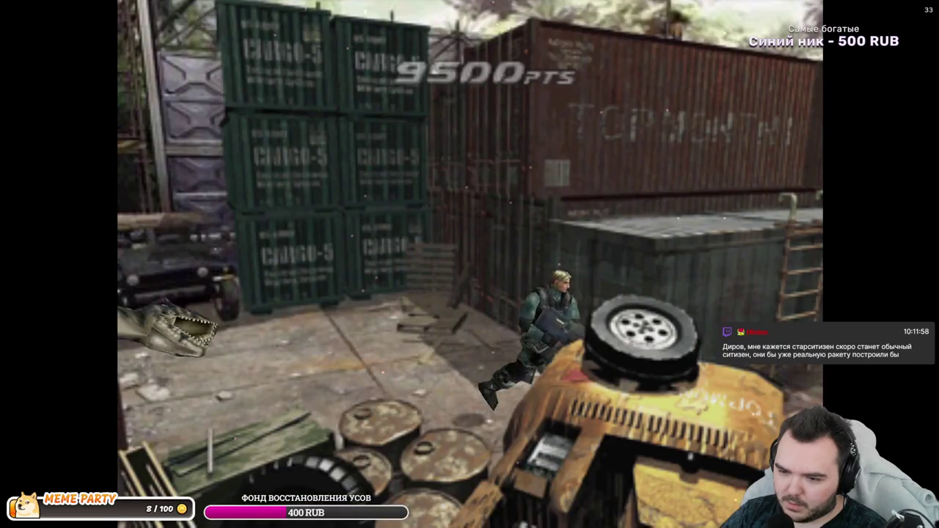
key("Up")
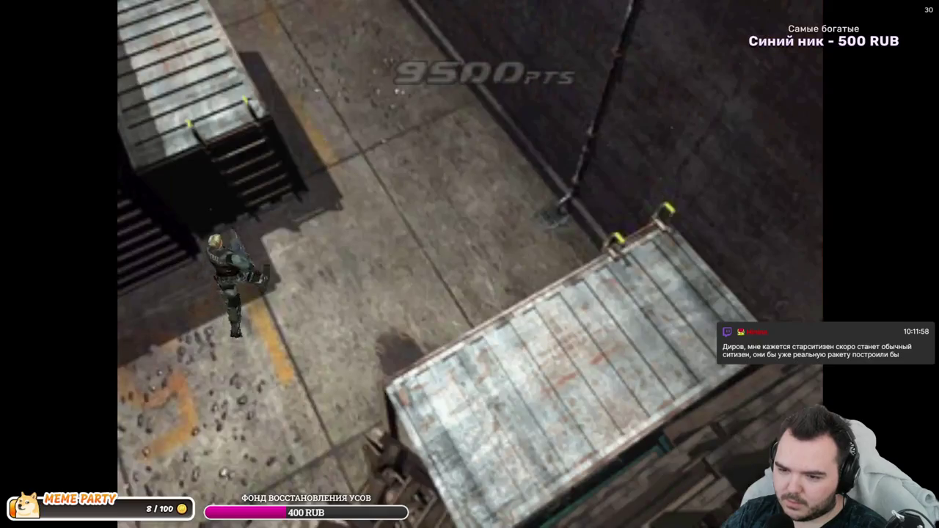
key("Up")
key("Up")
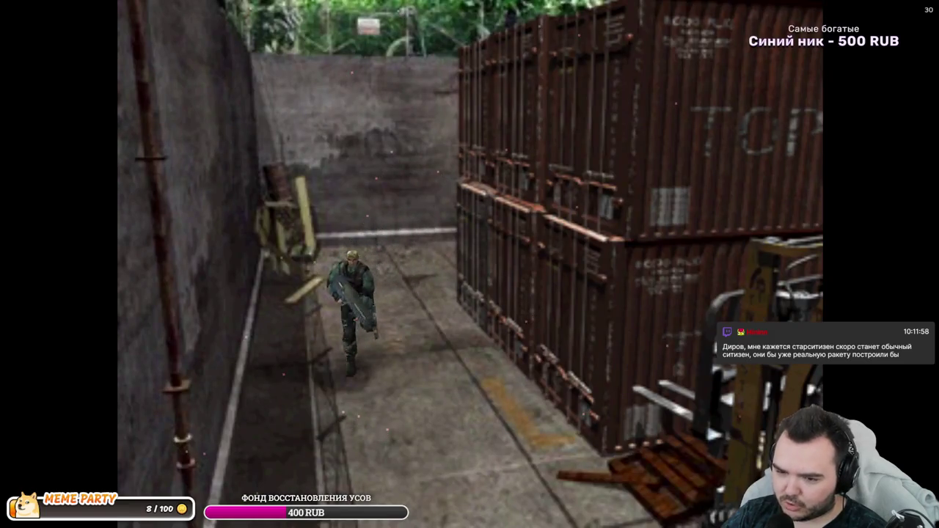
key("Up")
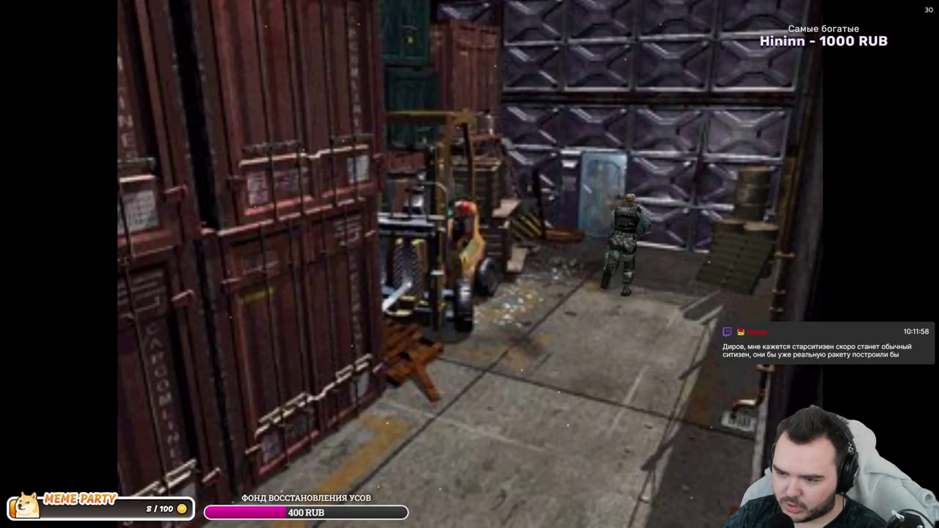
key("Up")
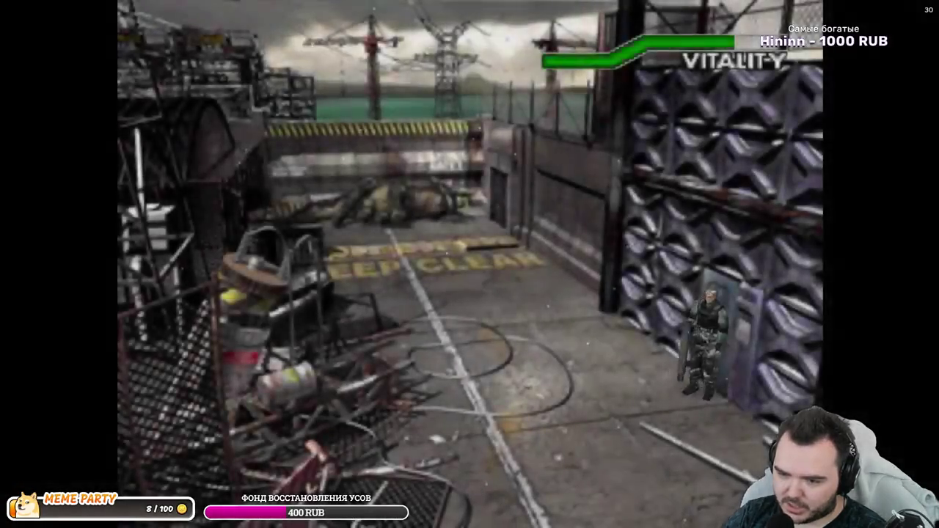
key("space")
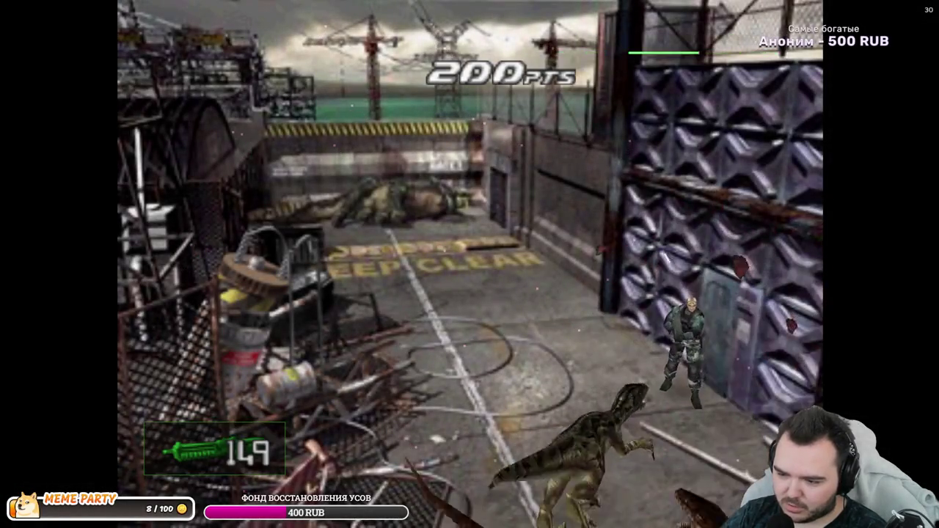
key("space")
key("Up")
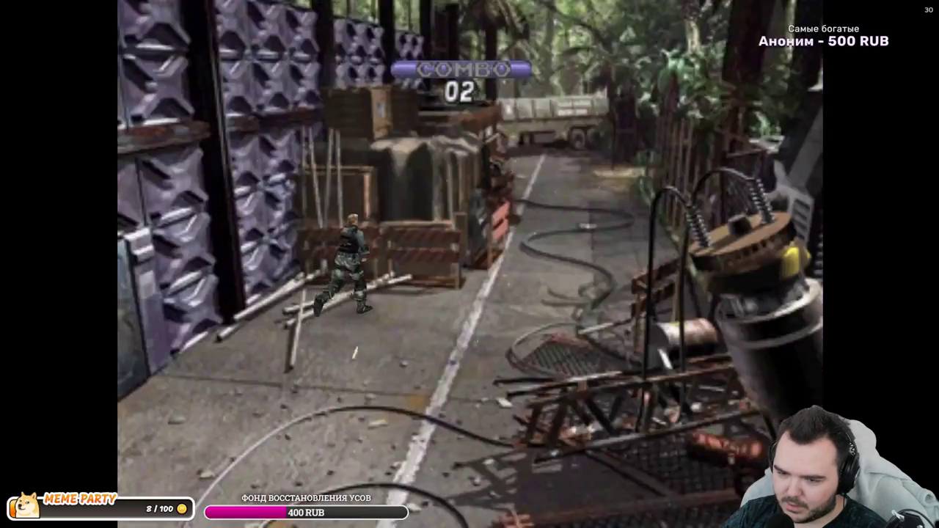
- Shoot down the leaping raptor on Haul Road and run on up the road
key("space")
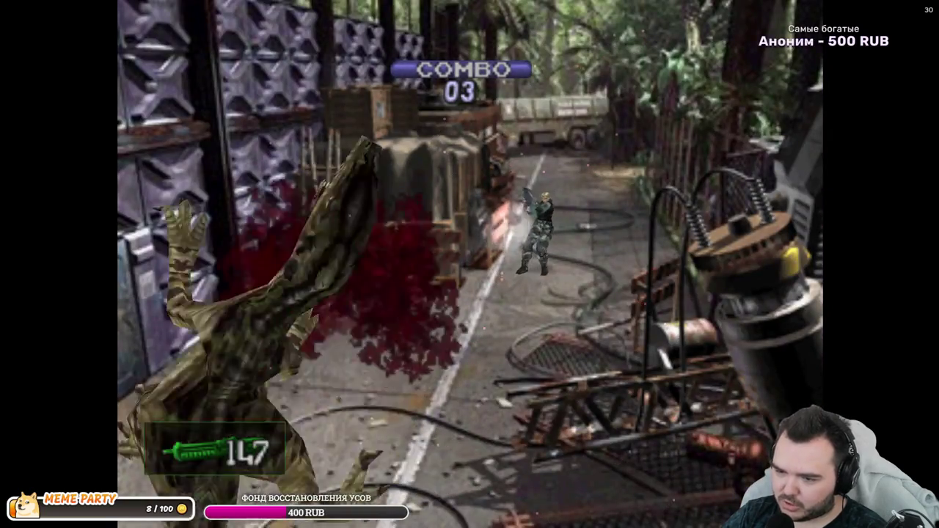
key("space")
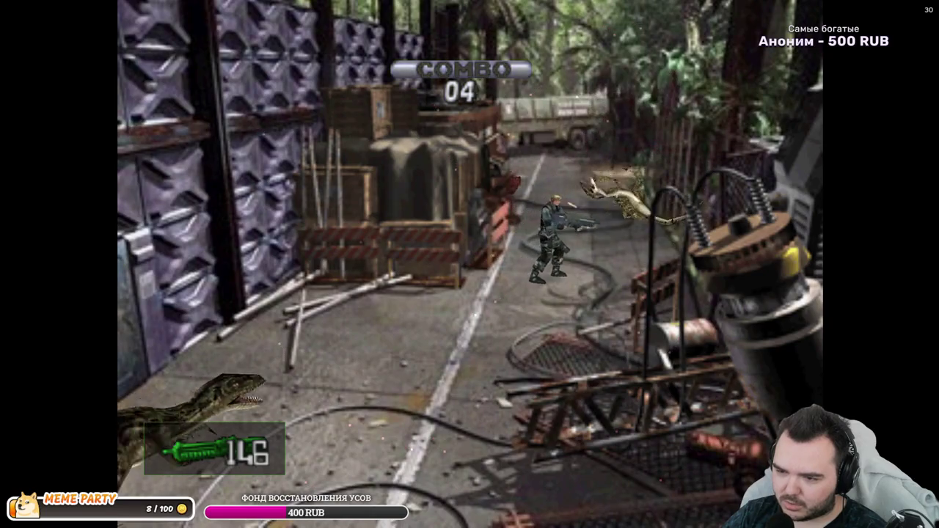
key("space")
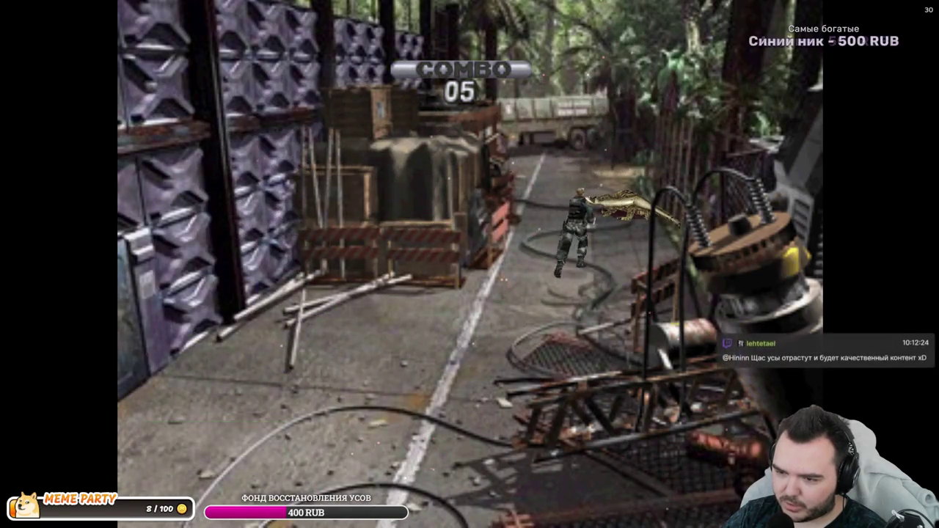
key("Up")
key("shift")
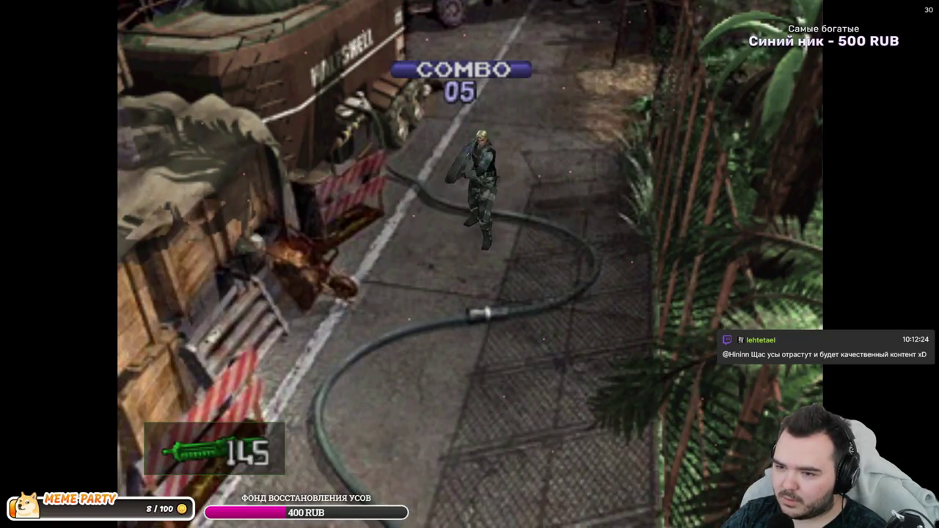
key("Up")
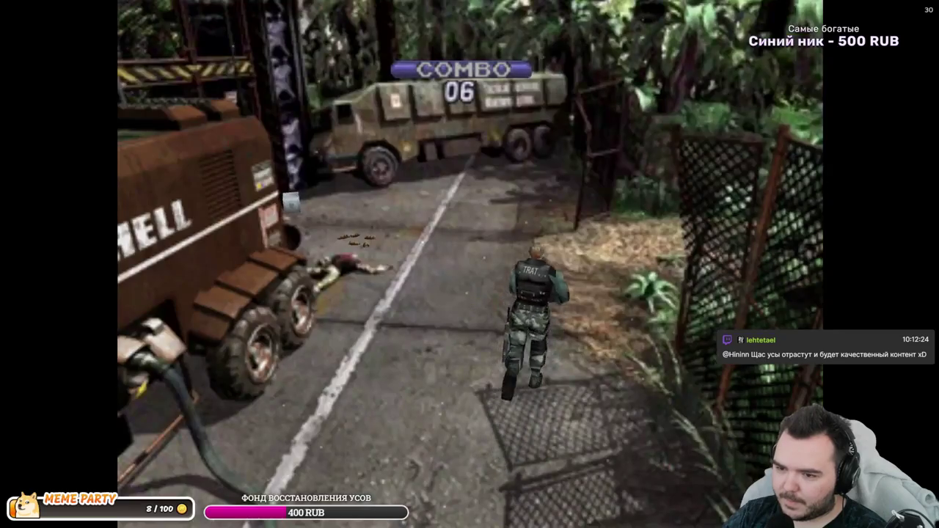
- Shoot the raptors on the jungle path, machete the plant, and enter Lakeside through the gate
key("shift")
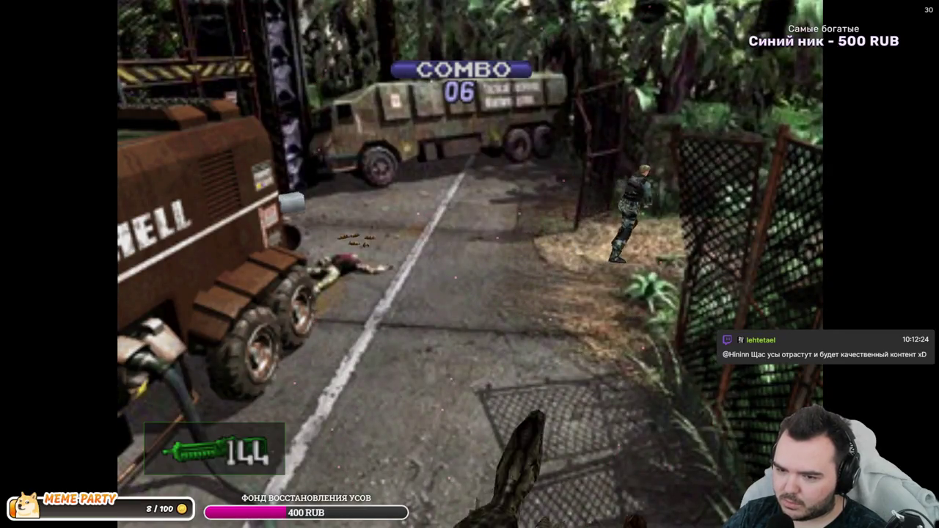
key("ctrl")
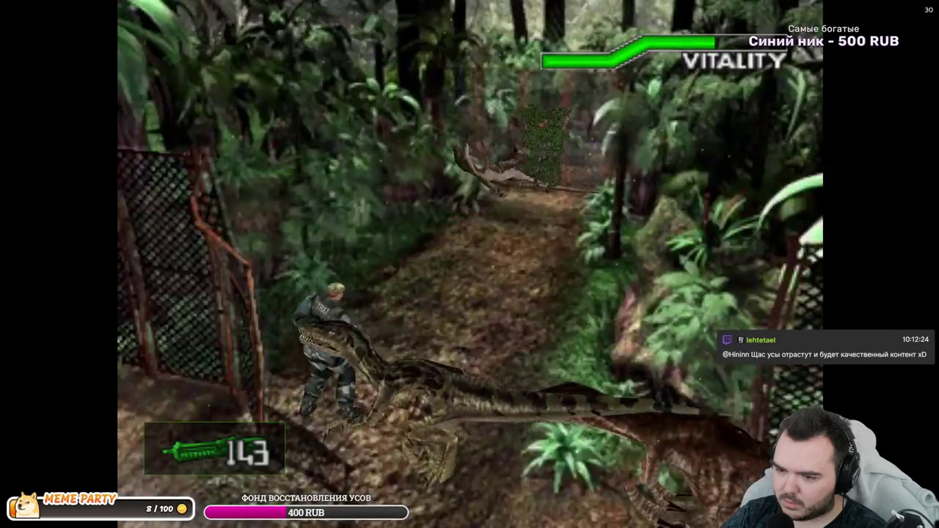
key("ctrl")
key("Up")
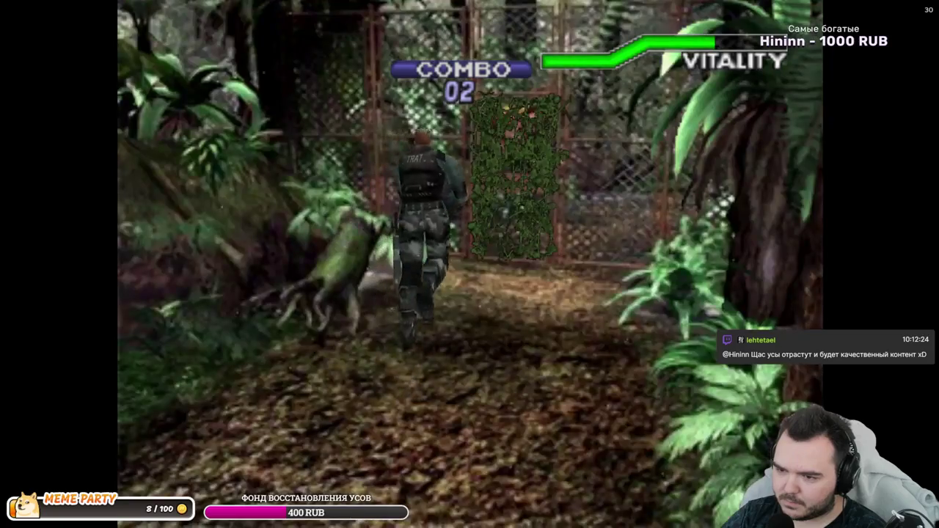
key("x")
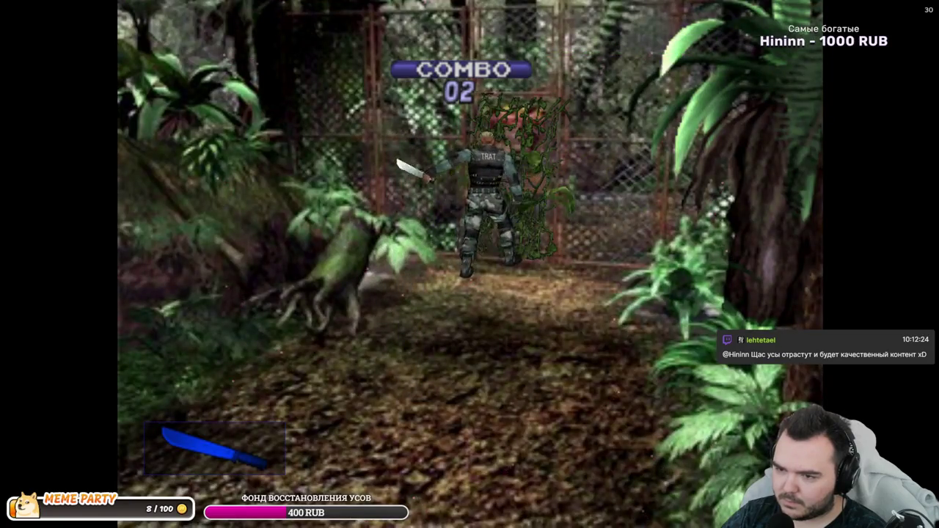
key("Up")
key("x")
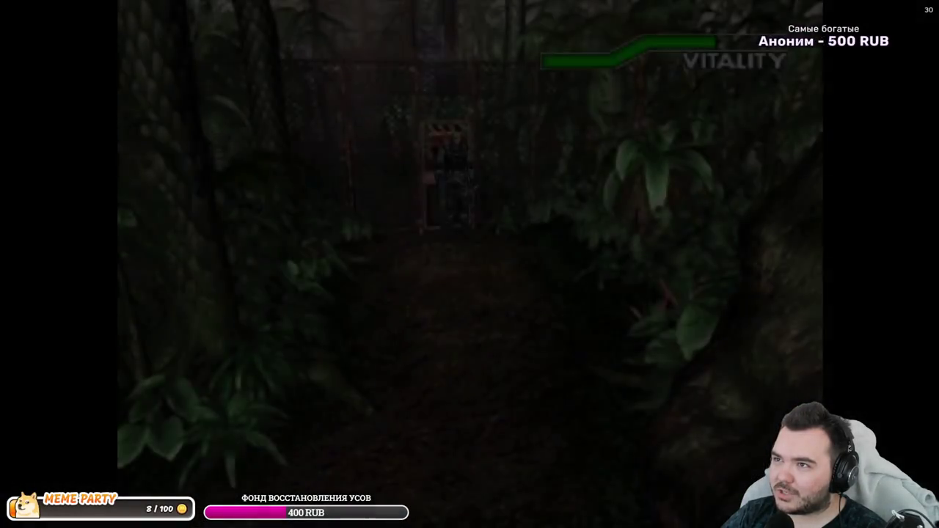
- Pause the game to the PAUSE/OPTION/EXIT screen and resume right away
key("Escape")
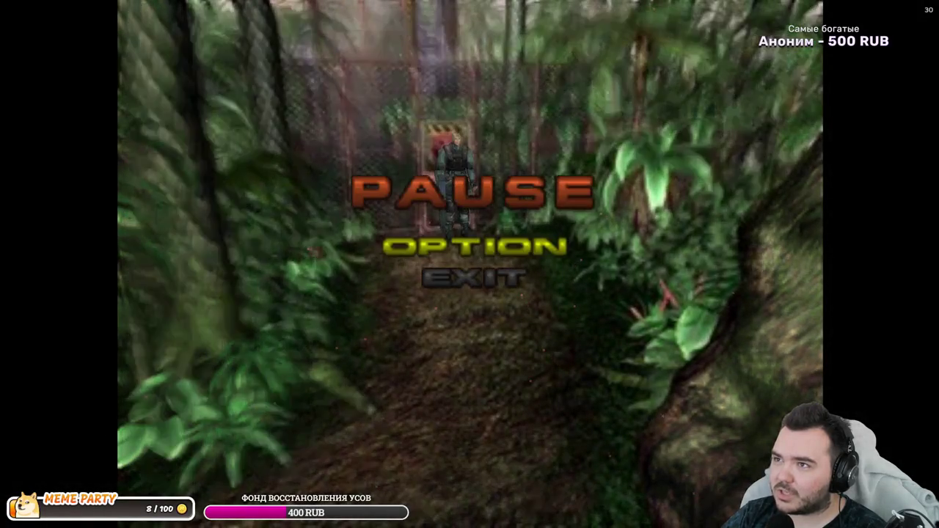
key("Escape")
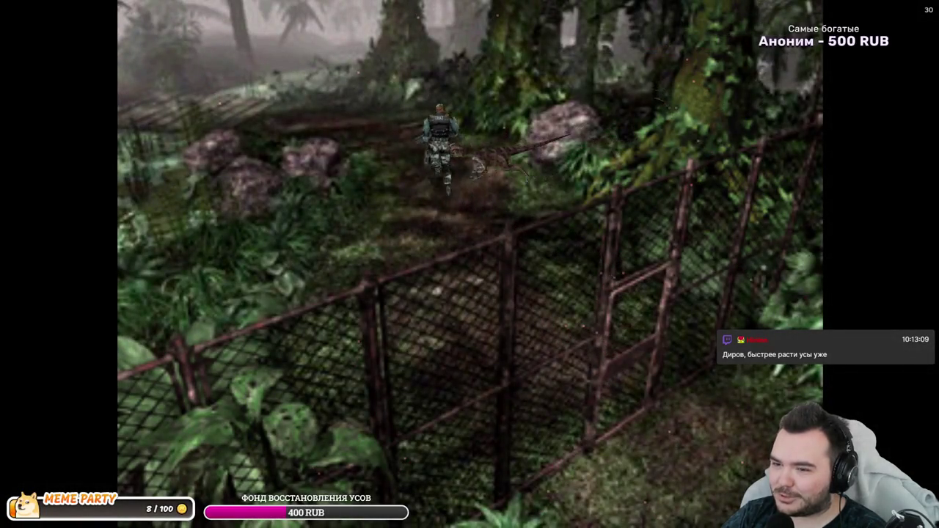
- Kill the raptors ahead and cross the wooden bridge
key("ctrl")
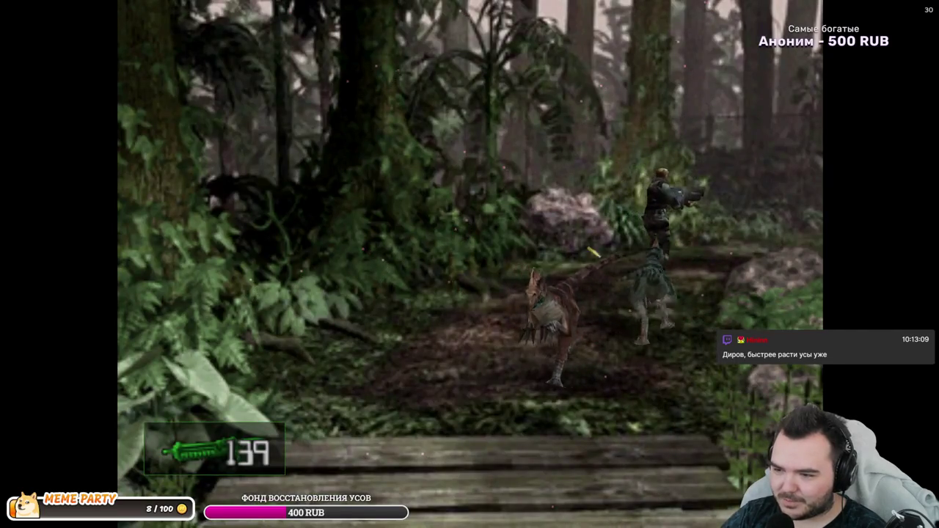
key("ctrl")
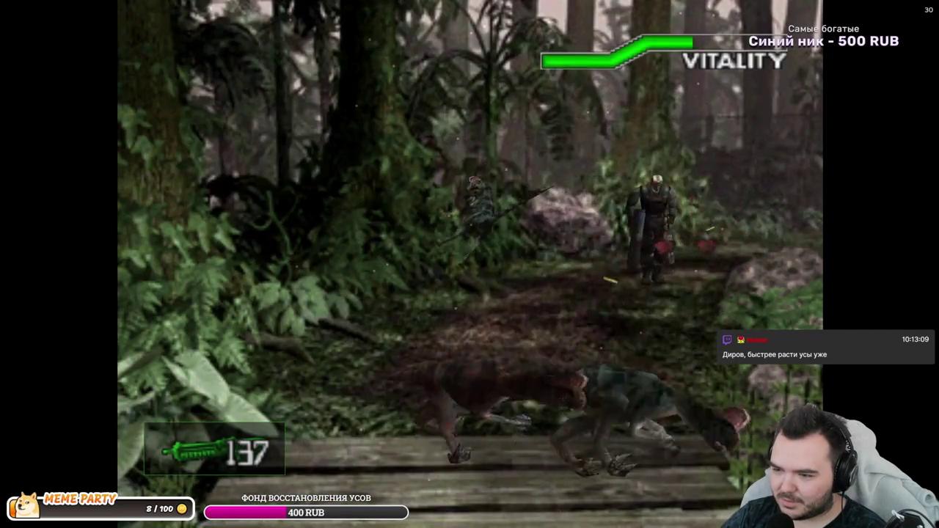
key("ctrl")
key("Up")
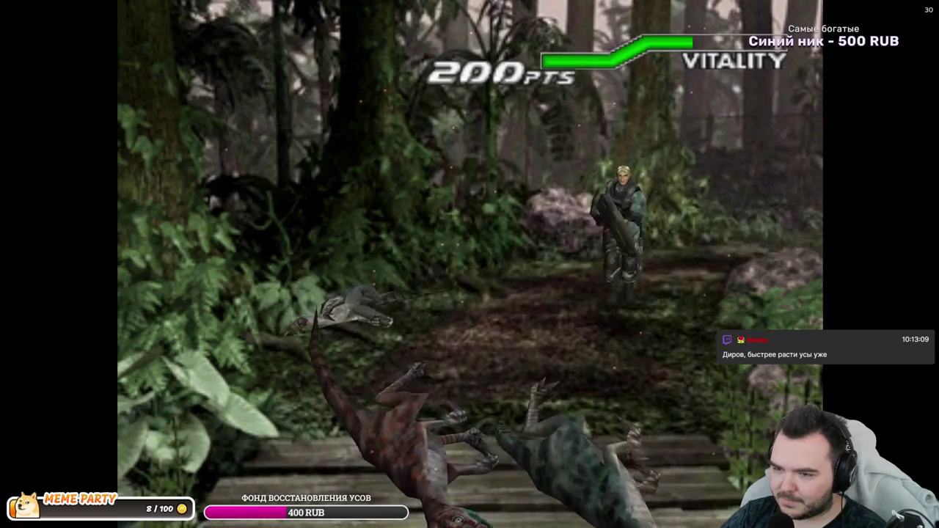
key("Up")
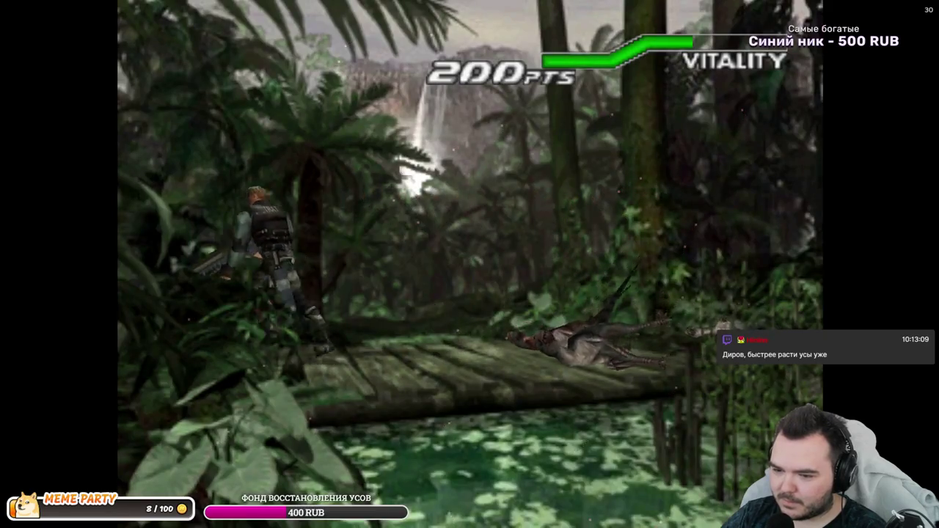
- Shoot the two dinosaurs by the fence and go through the gate toward the Cave
key("Up")
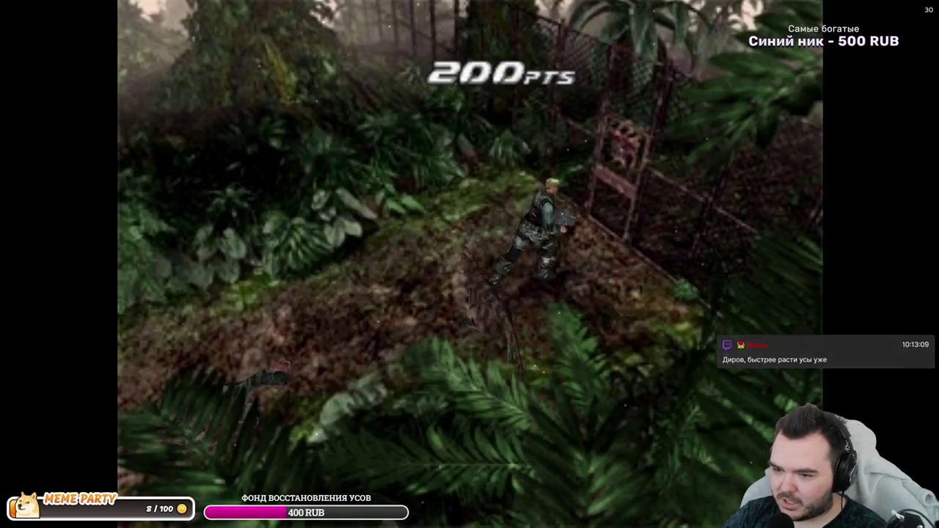
key("Up")
key("x")
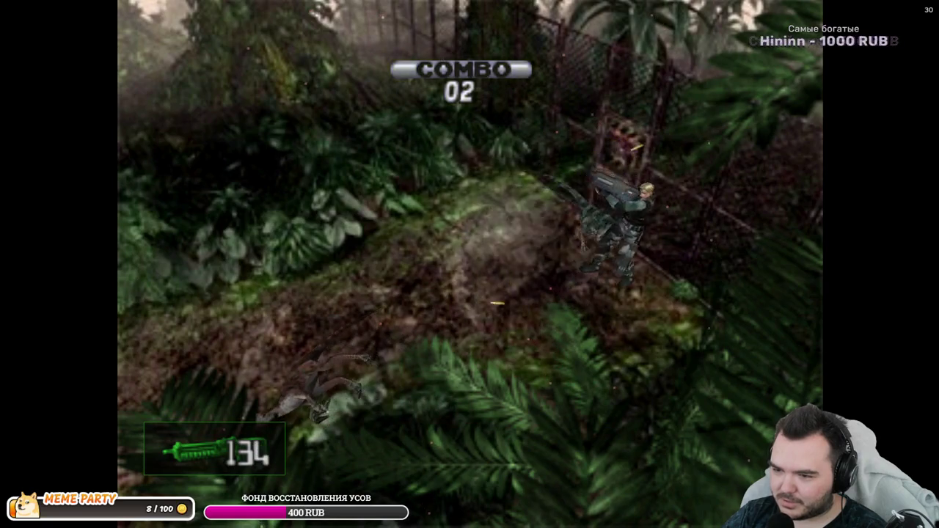
key("x")
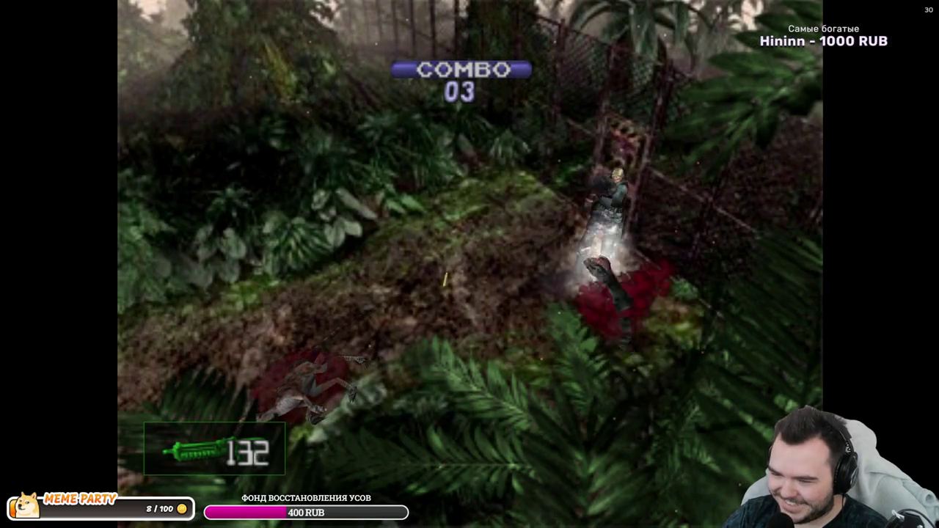
key("Up")
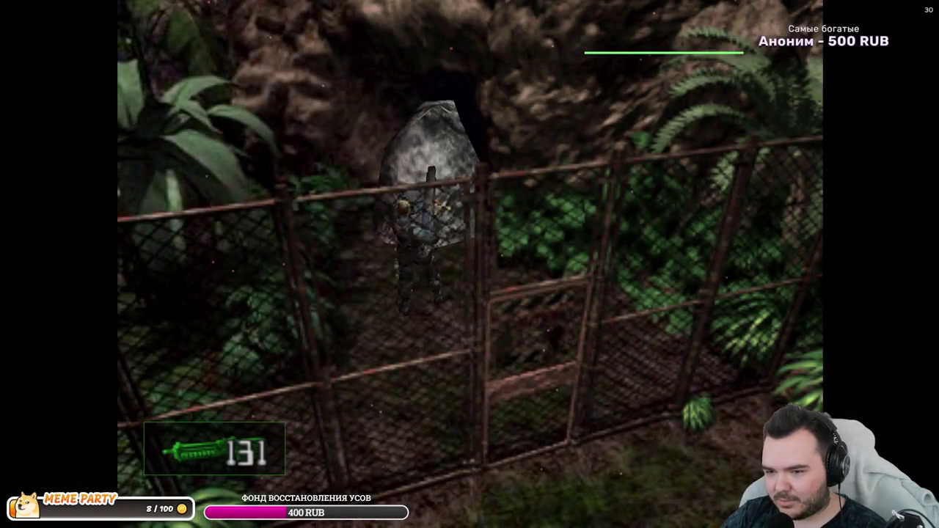
- Open the TRAT status menu and navigate to the sub weapon slot
key("Tab")
key("Down")
key("Return")
key("Escape")
key("Up")
key("Return")
key("Down")
- Cycle past Machete Improved, equip the 20-round sidearm and resume walking into the cave
key("Return")
key("Left")
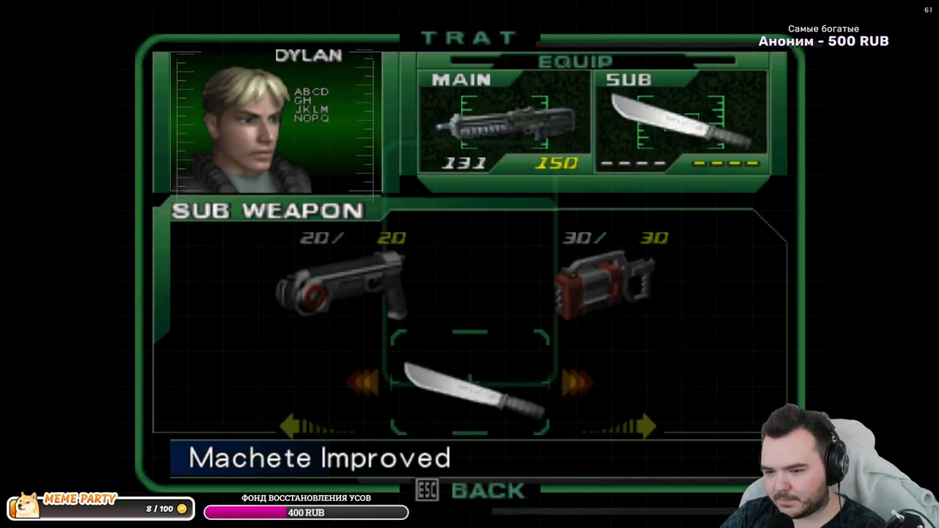
key("Left")
key("Return")
key("Escape")
key("Escape")
key("Escape")
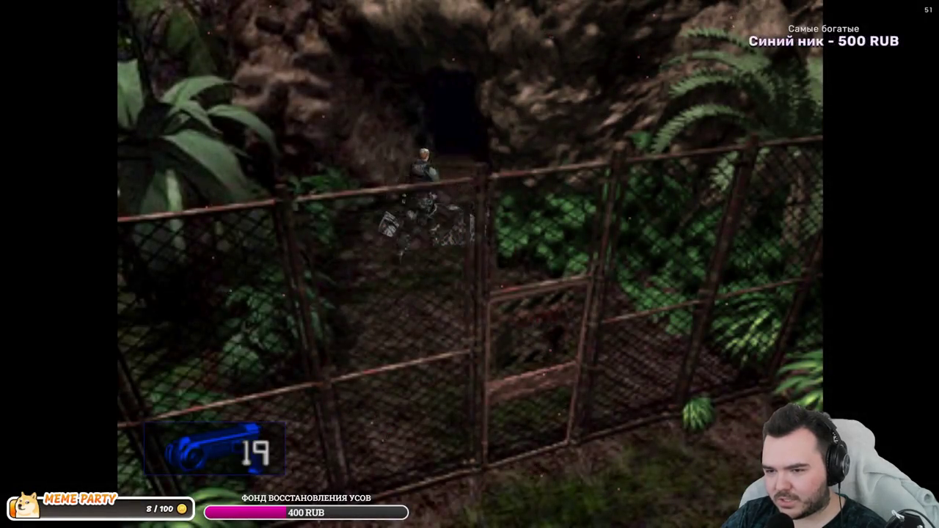
key("Up")
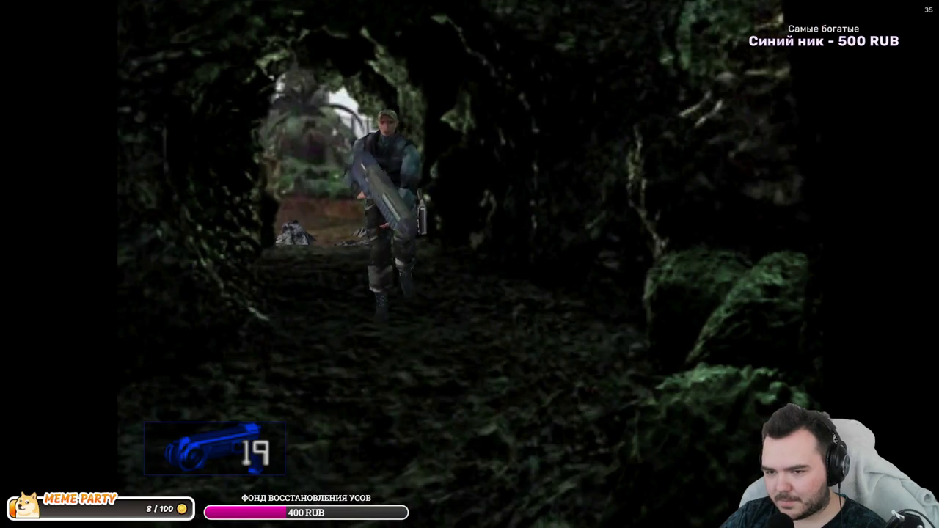
- Walk Dylan through the dark cave, run along the lava ledge and climb the ladder
key("Up")
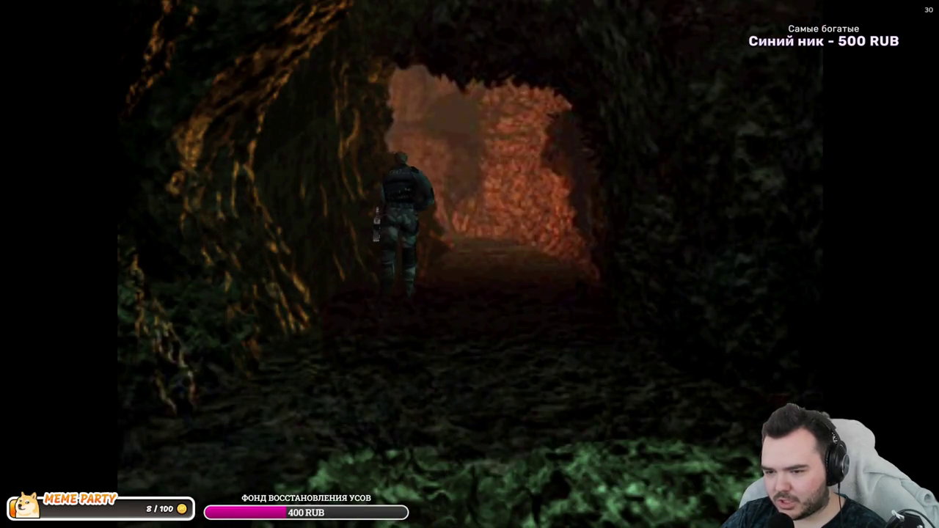
key("Up")
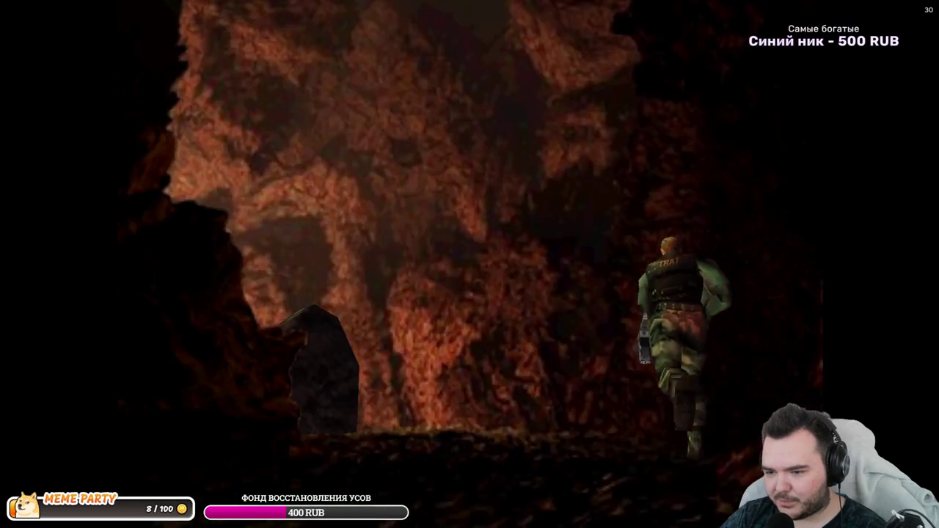
key("Up")
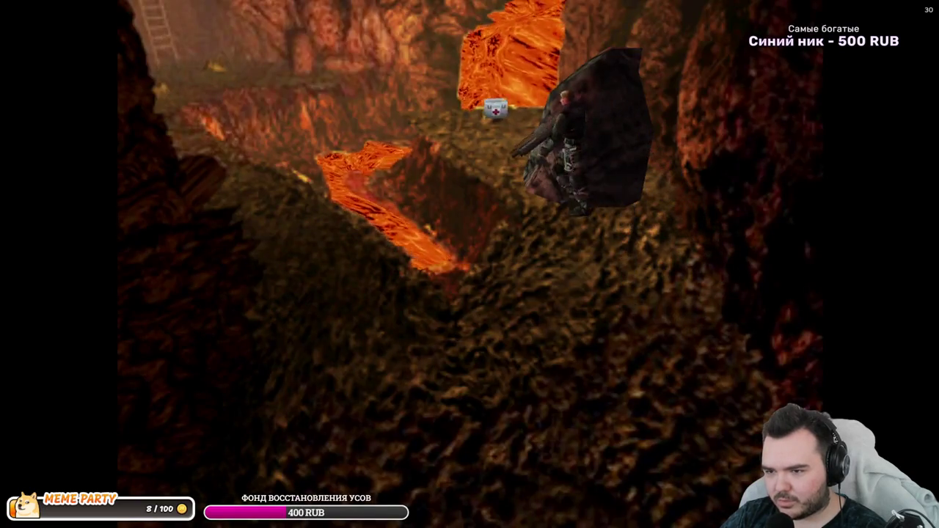
key("Up")
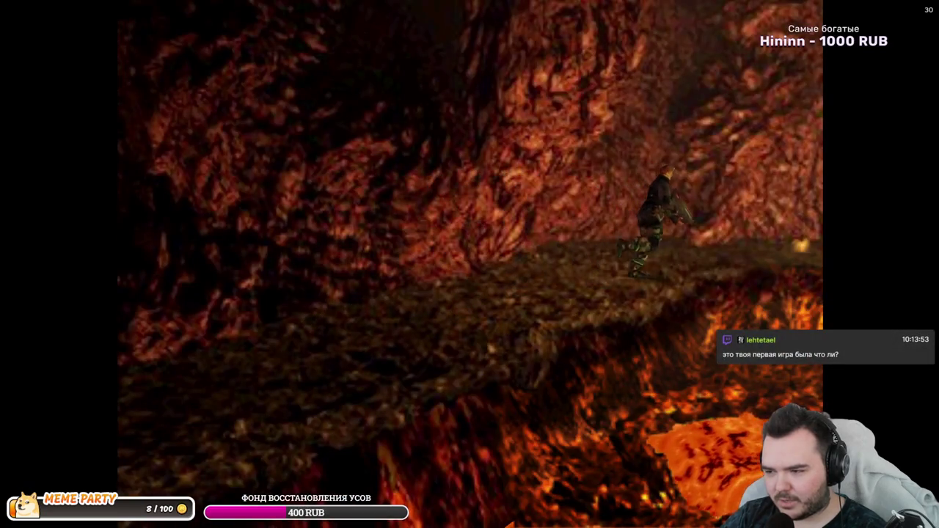
key("Up")
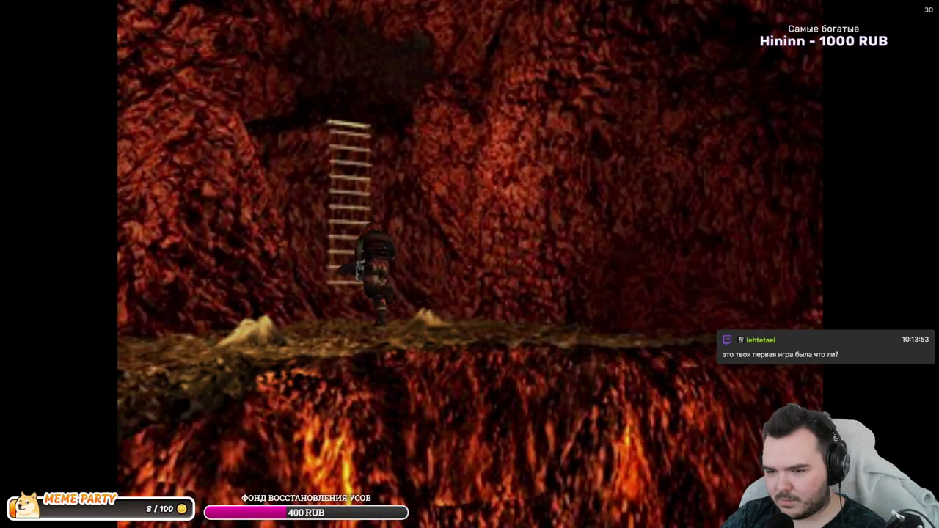
key("Up")
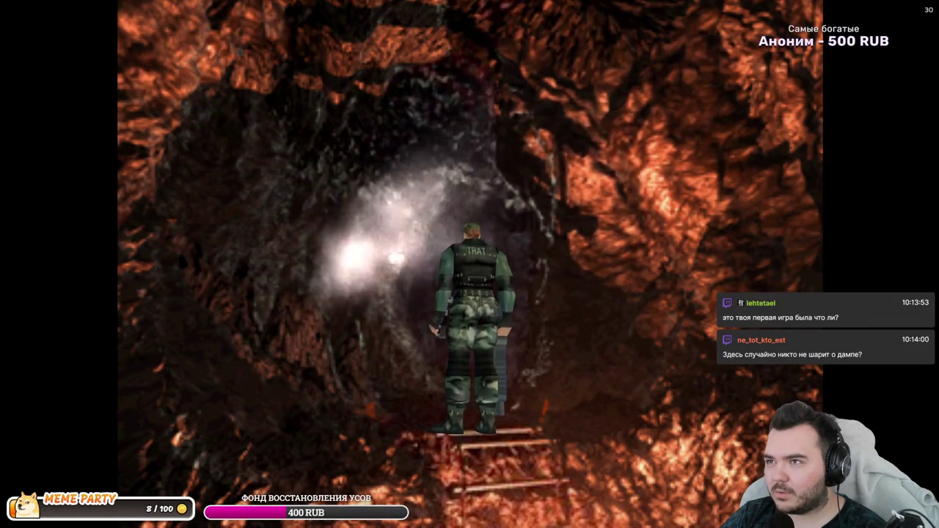
- Run through the cave tunnel, shooting down each attacking dinosaur
key("Up")
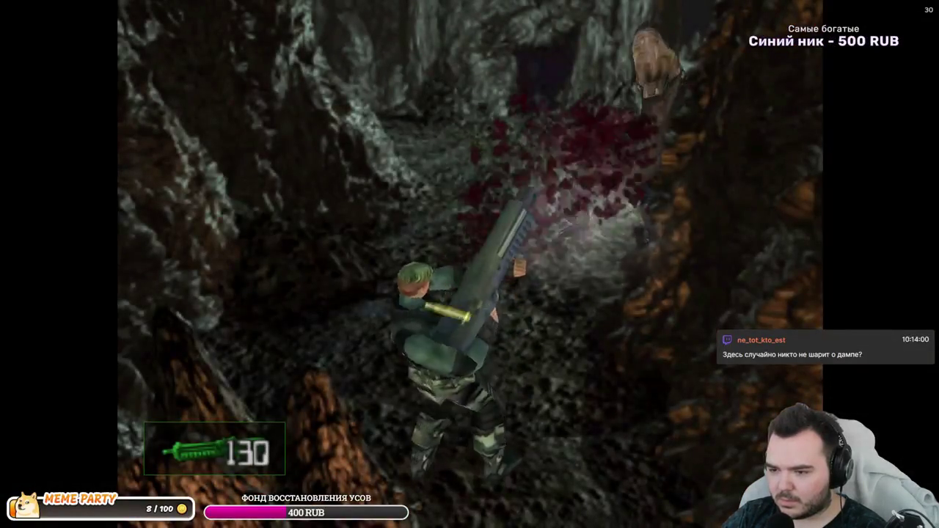
key("Up")
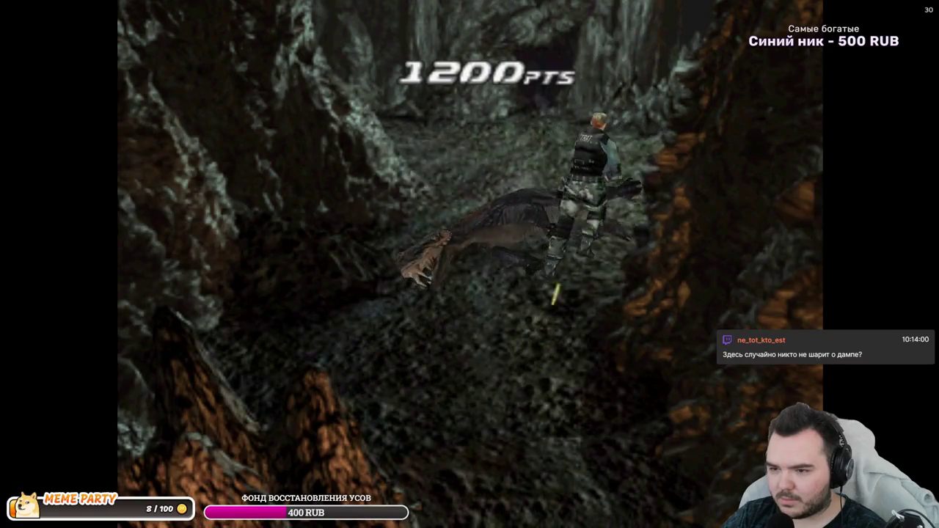
key("space")
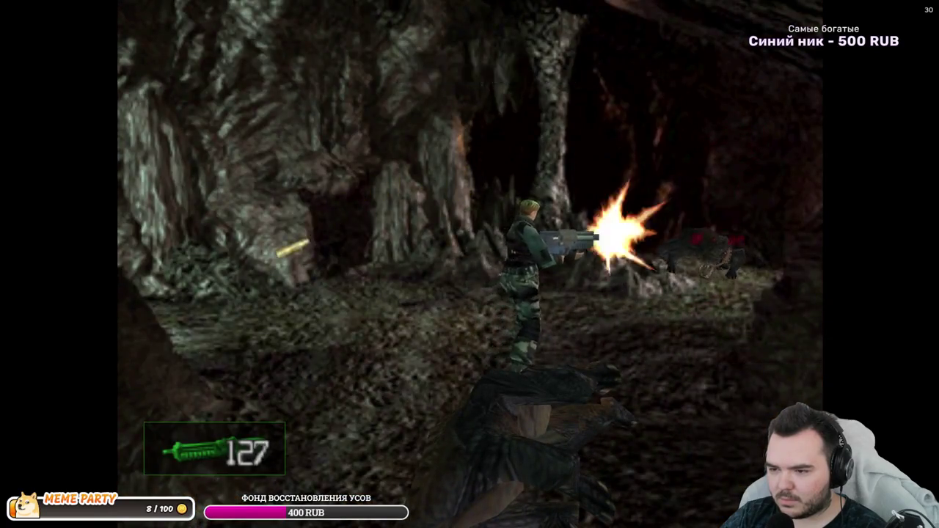
key("Left")
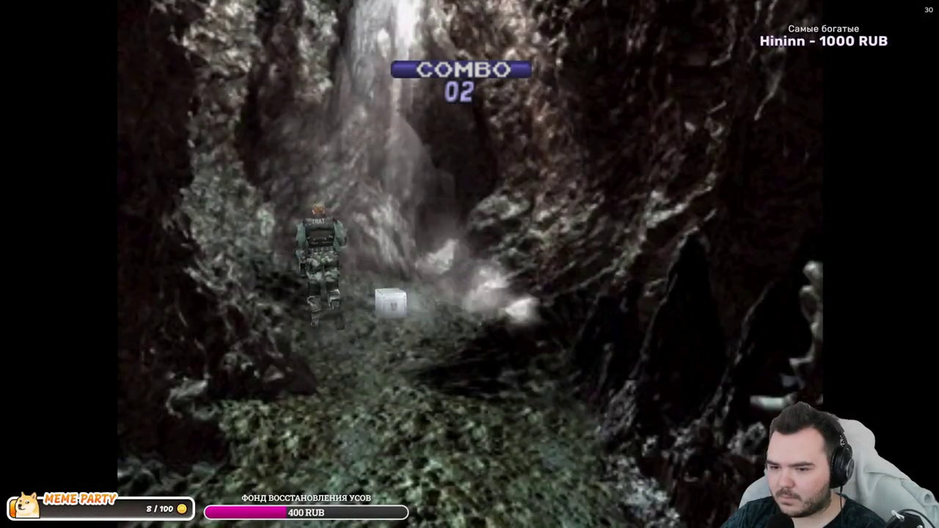
key("space")
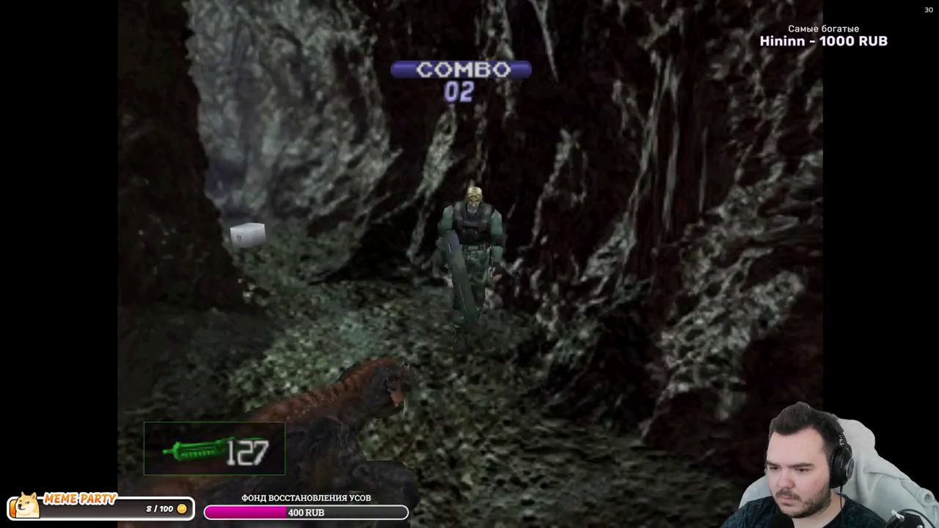
key("space")
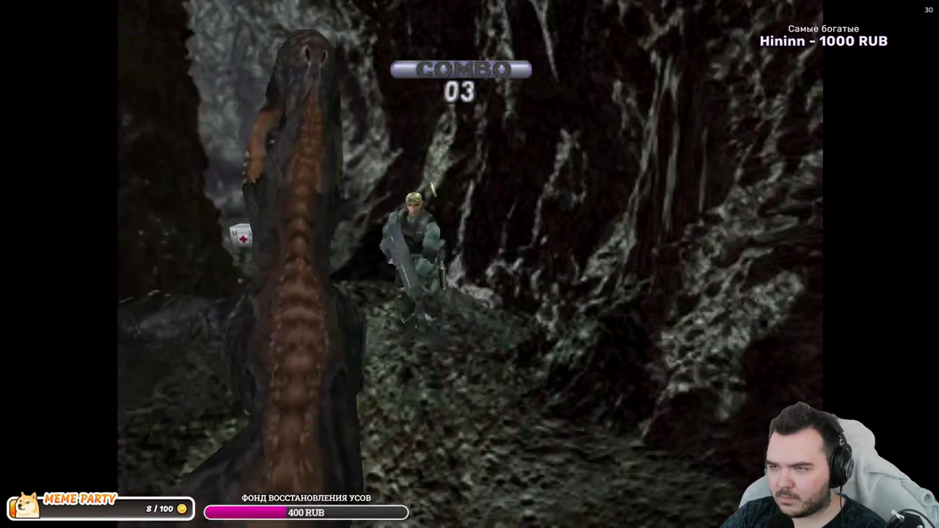
key("space")
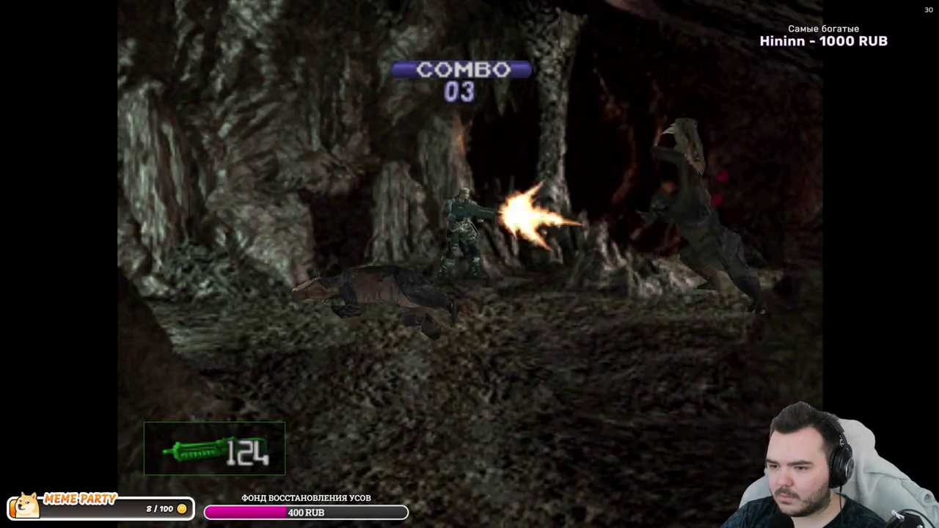
key("Up")
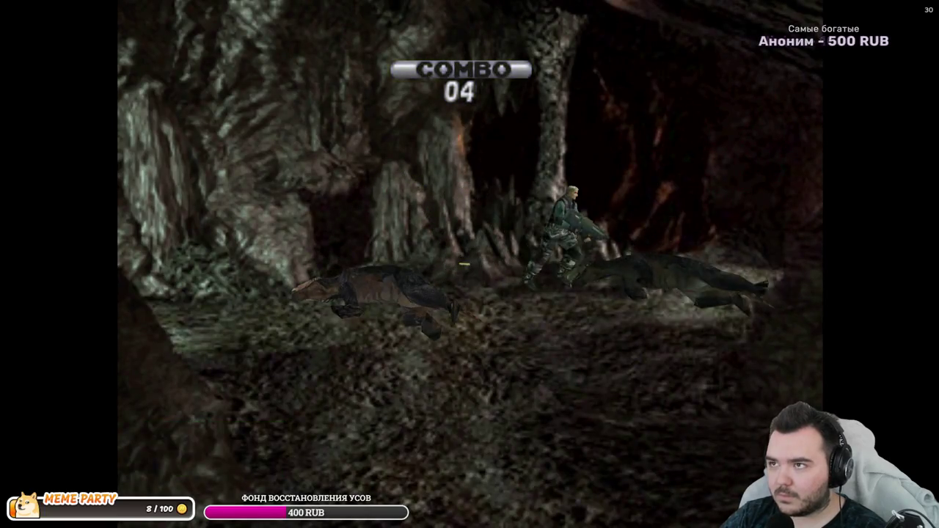
key("space")
key("space")
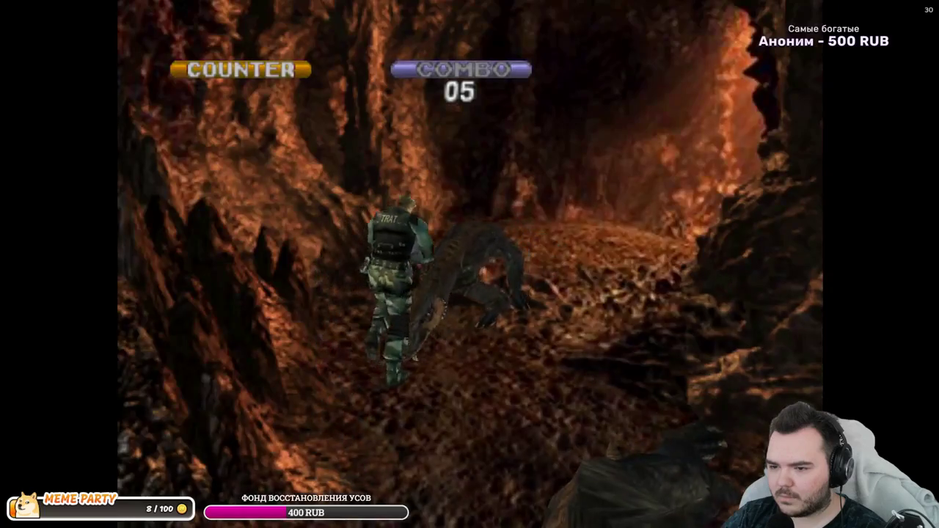
key("space")
key("space")
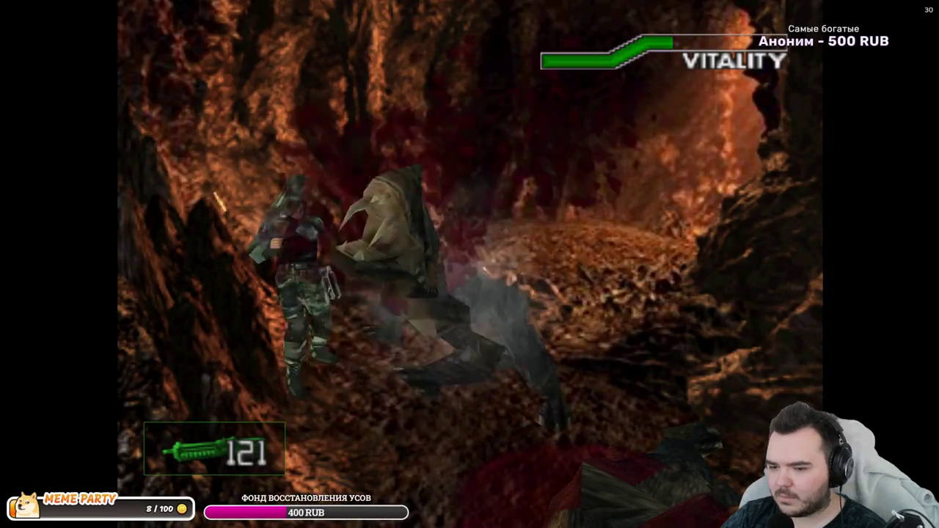
key("Up")
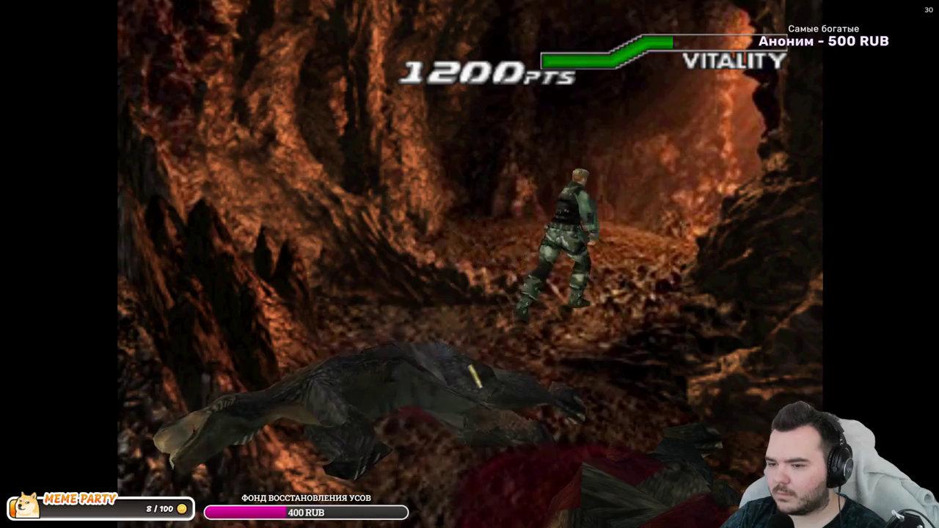
key("Up")
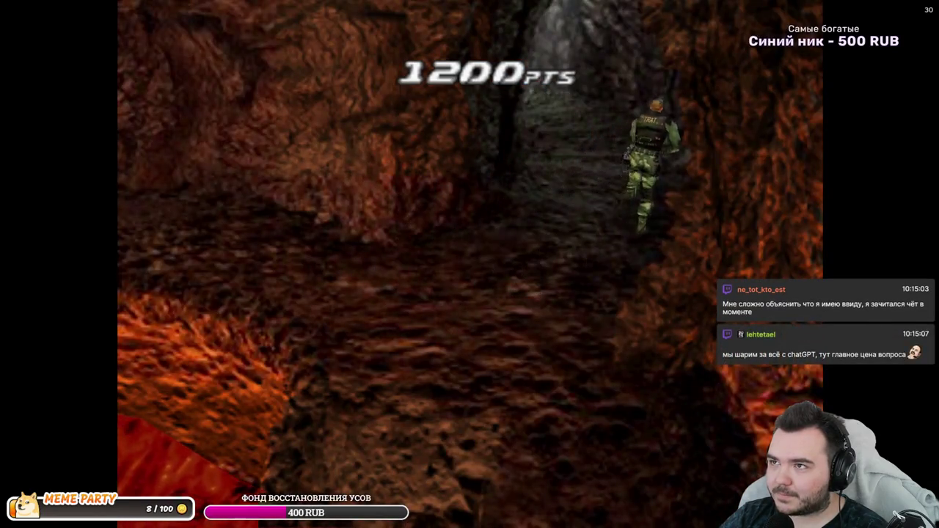
- Pause and resume, then open the TRAT Recoveries list and select the Med Pak M
key("Escape")
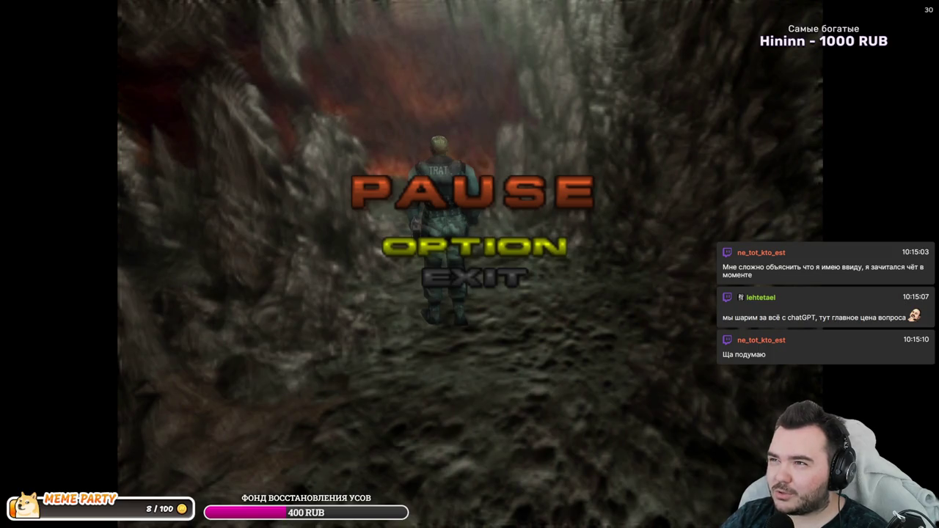
key("Escape")
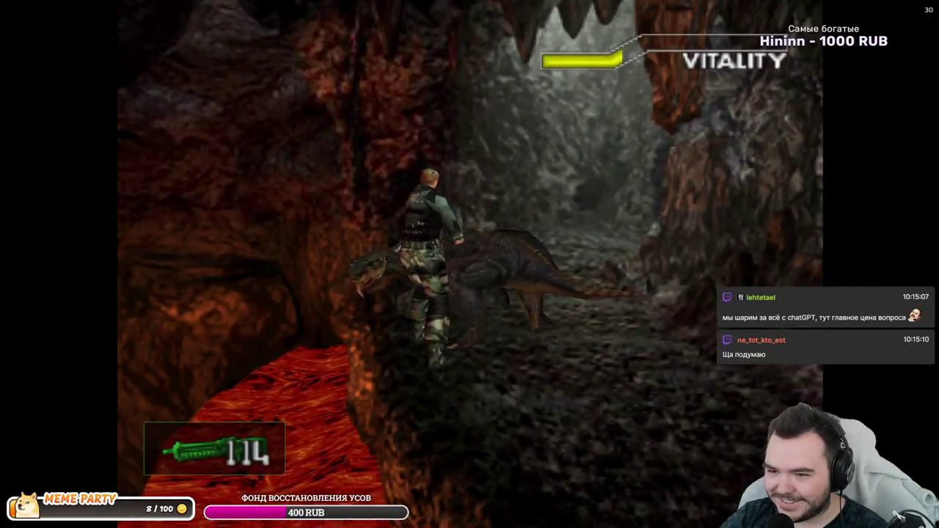
key("Tab")
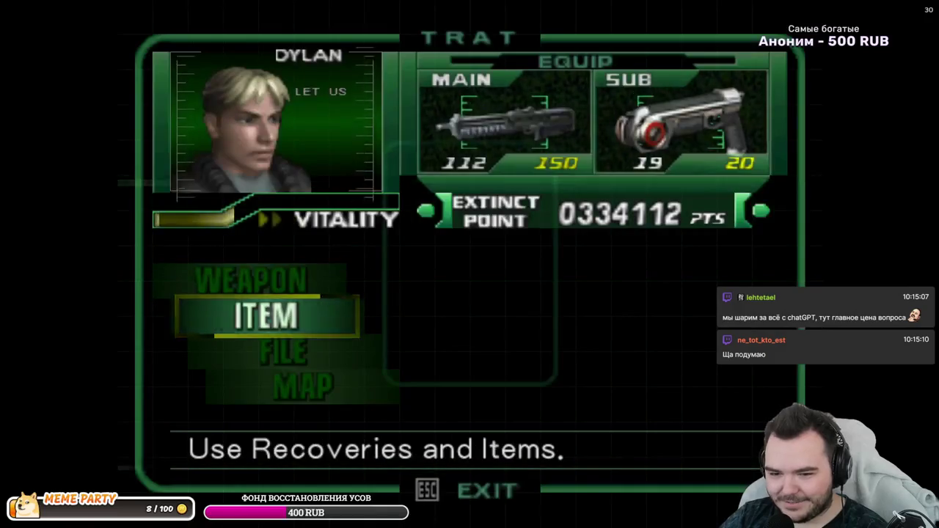
key("Return")
key("Down")
key("Up")
key("Return")
- Use the Med Pak M to refill vitality, exit the menus and walk on through the cave
key("Down")
key("Down")
key("Up")
key("Return")
key("Return")
key("Escape")
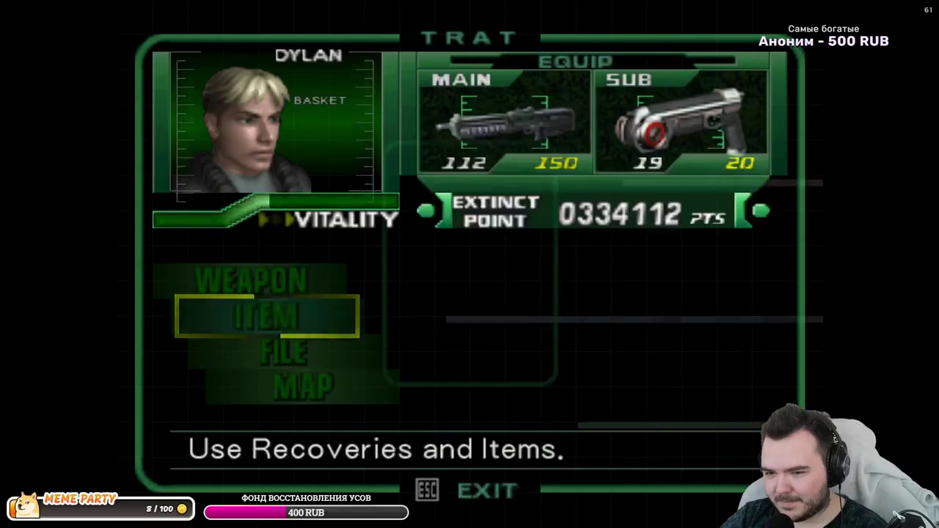
key("Escape")
key("Down")
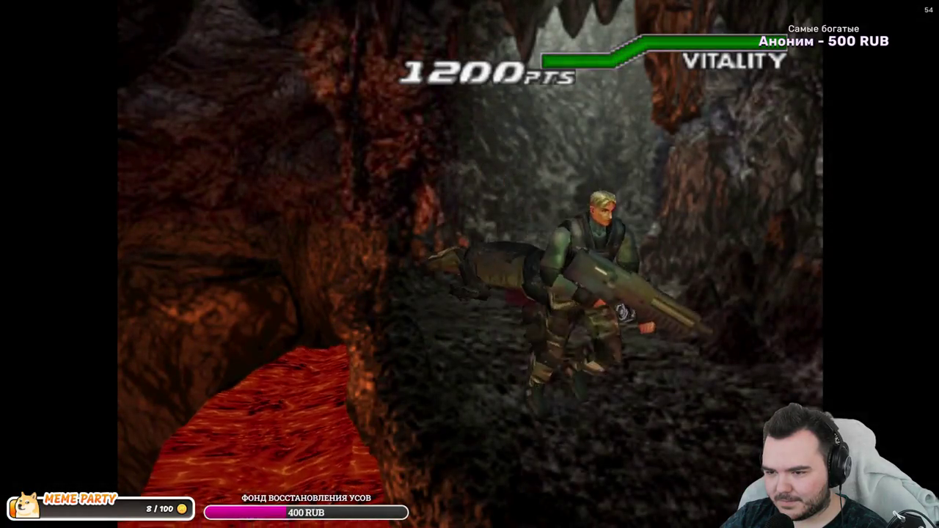
key("Right")
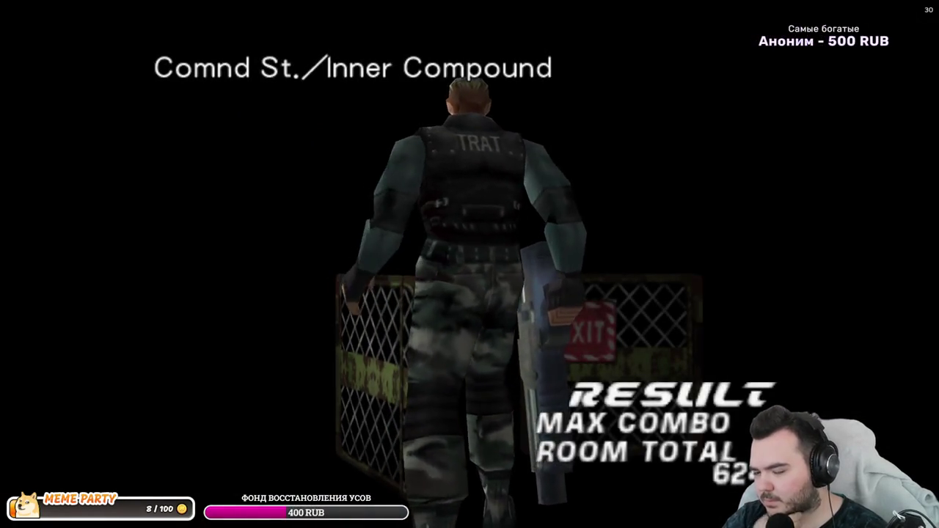
- Run Dylan toward the wall terminal in the Inner Compound yard
key("Up")
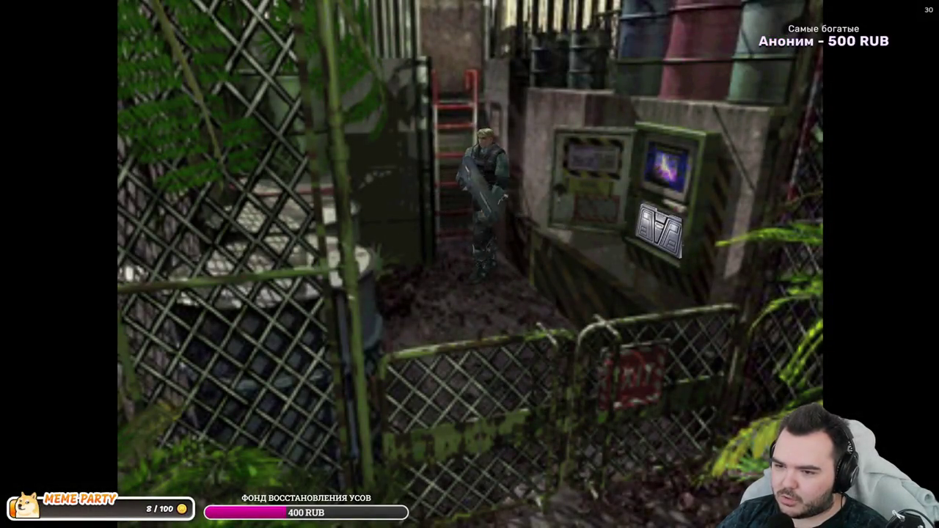
- Save the game to Data 02 at the Inner Compound wall terminal and exit back to play
key("x")
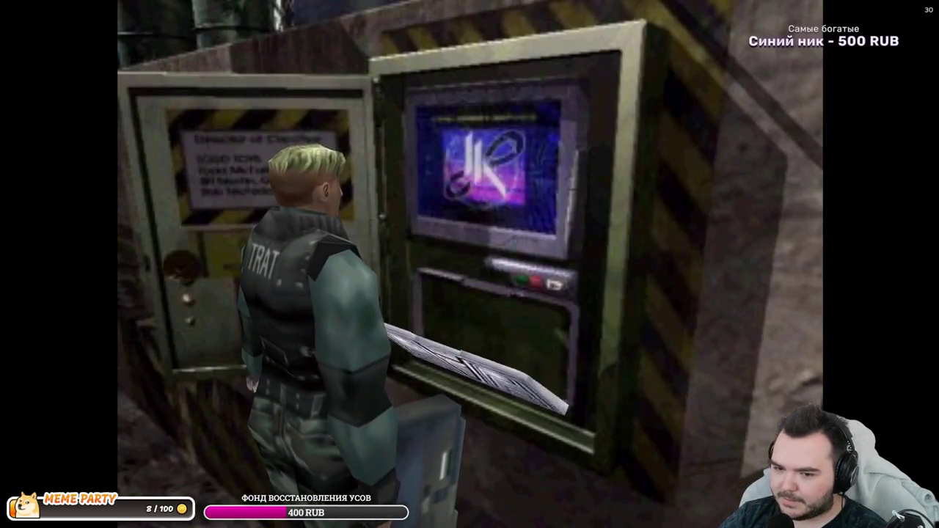
key("Return")
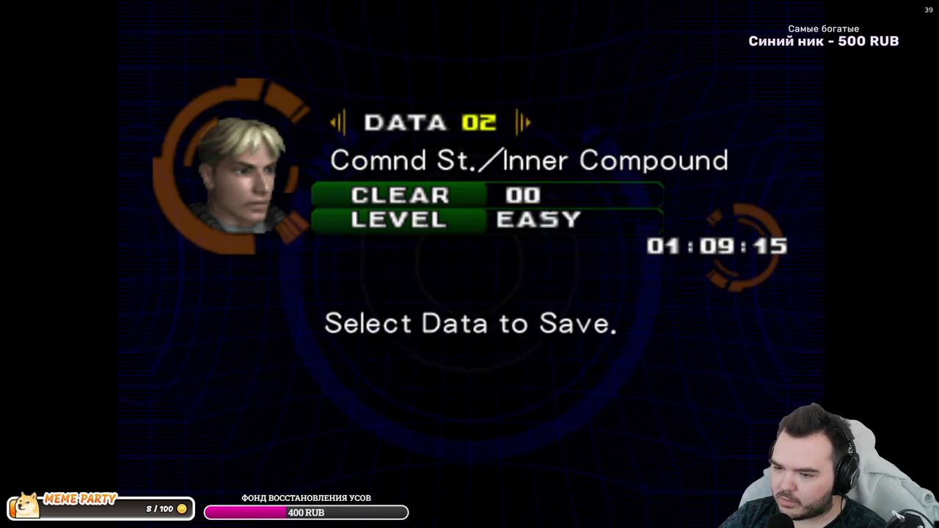
key("Escape")
key("Escape")
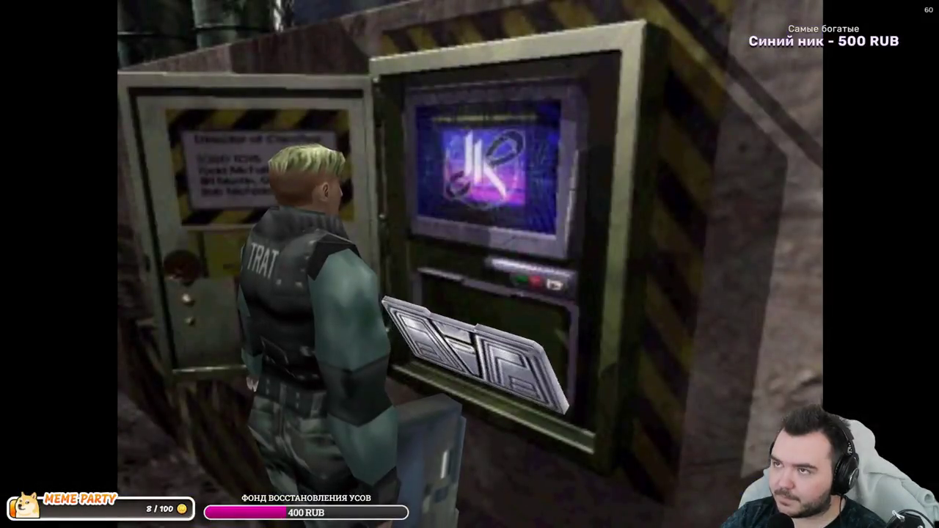
key("super")
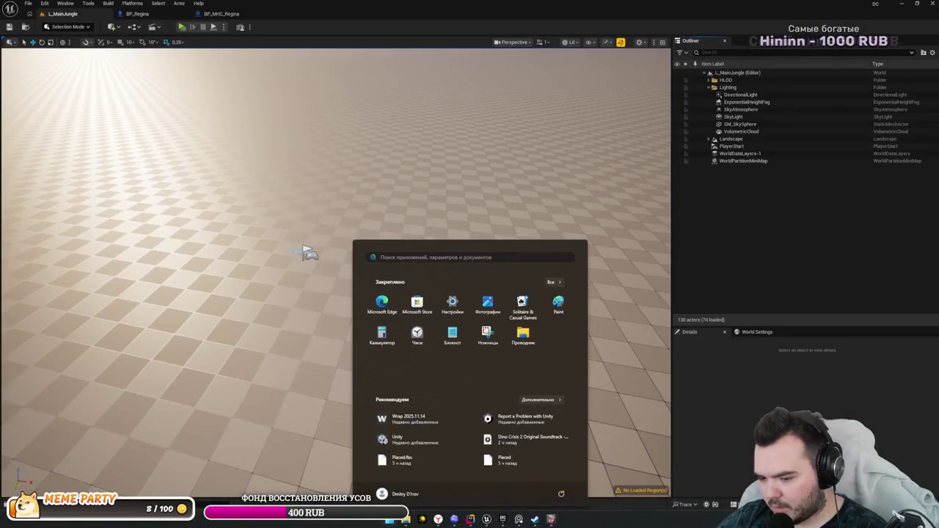
- End the Dino Crisis 2 task and return to the L_MainJungle editor viewport
right_click(551, 519)
left_click(539, 487)
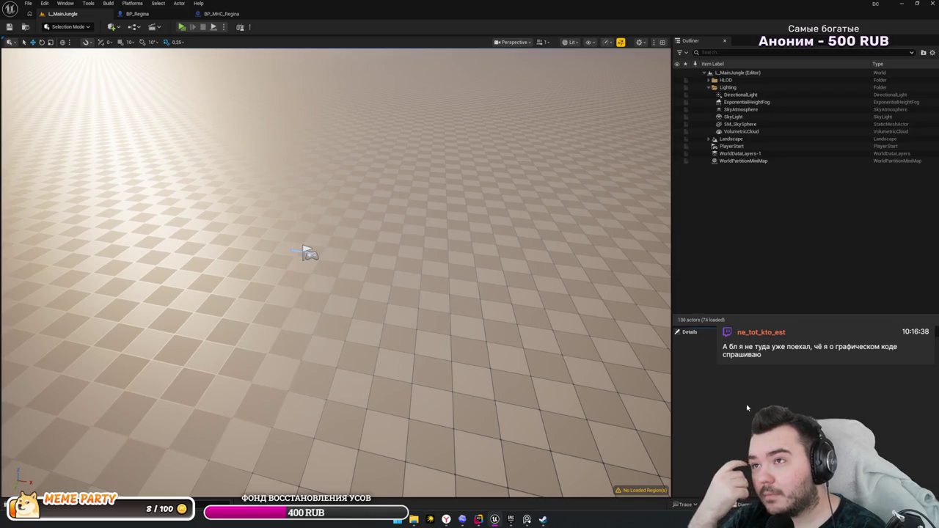
key("Down")
key("Down")
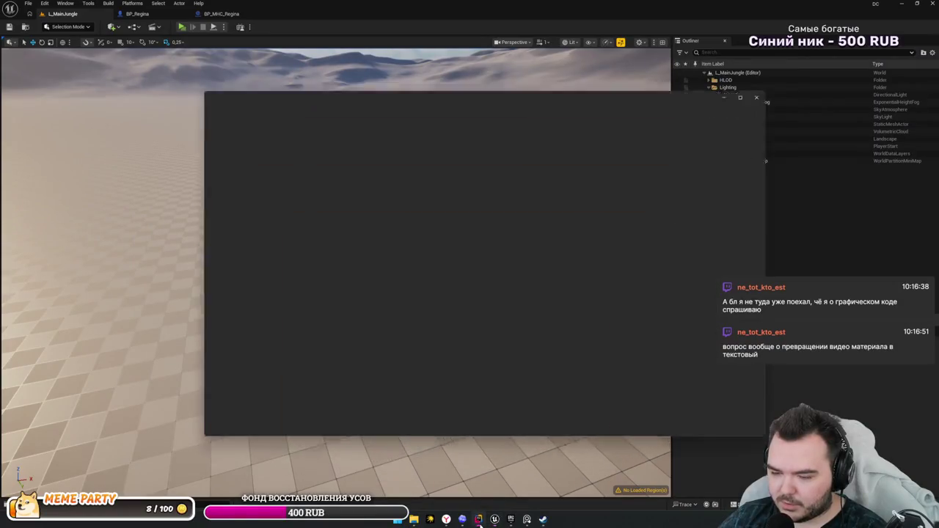
key("Down")
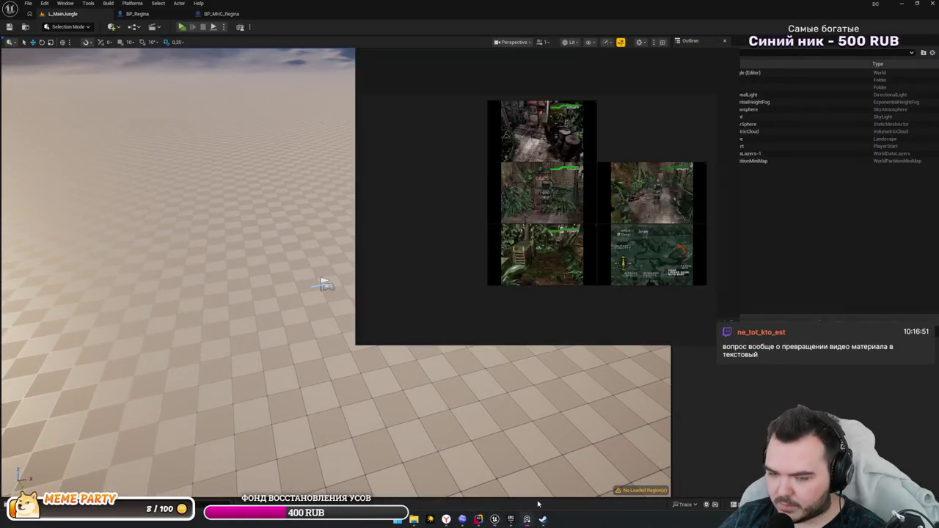
scroll(390, 248, "up", 5)
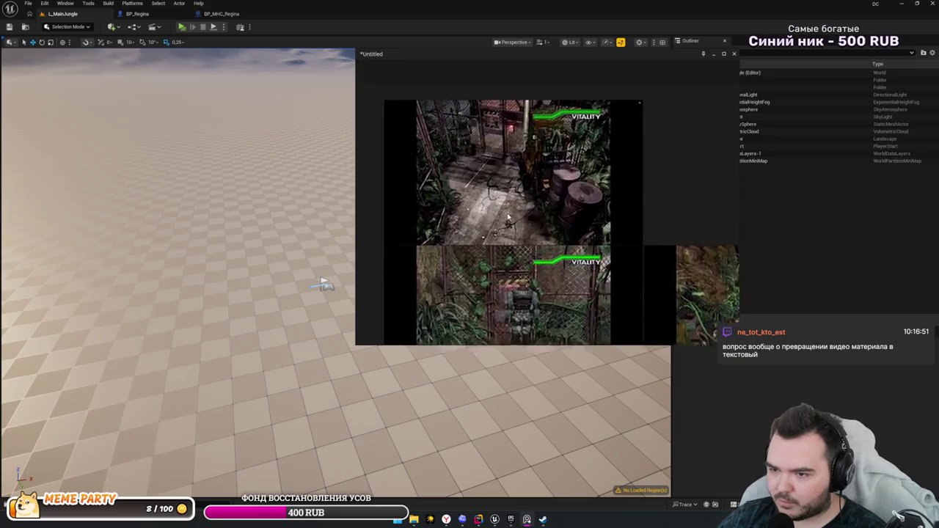
key("alt+Tab")
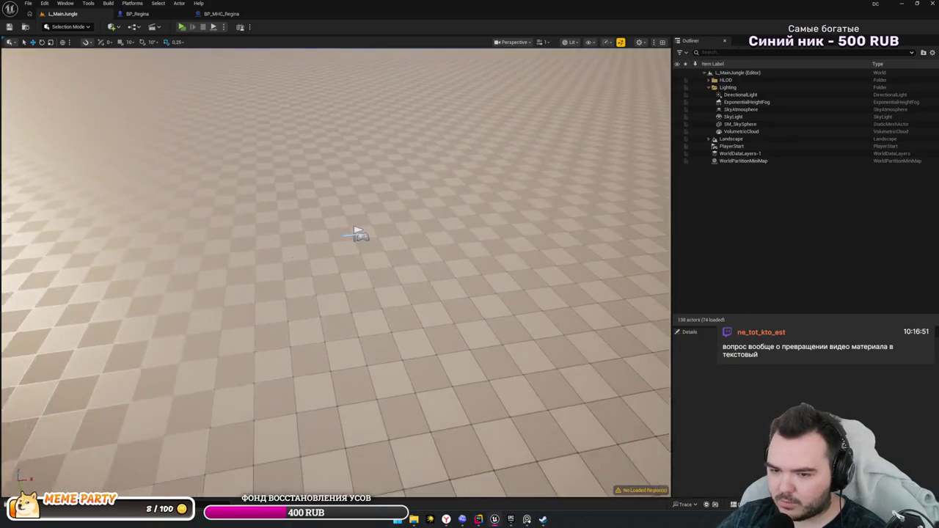
left_click(68, 26)
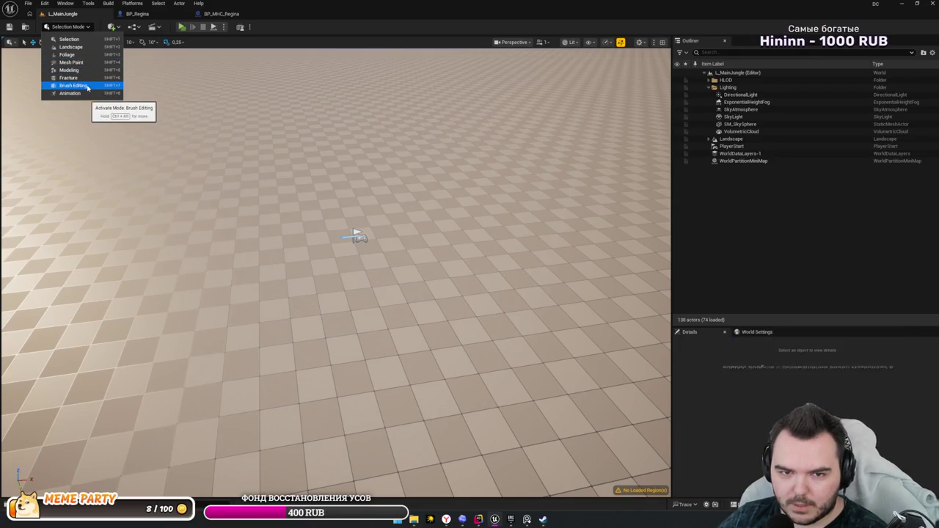
- Switch to Landscape Mode's Paint tools and try the Flat Middle and Base Landscape edit layers
left_click(73, 30)
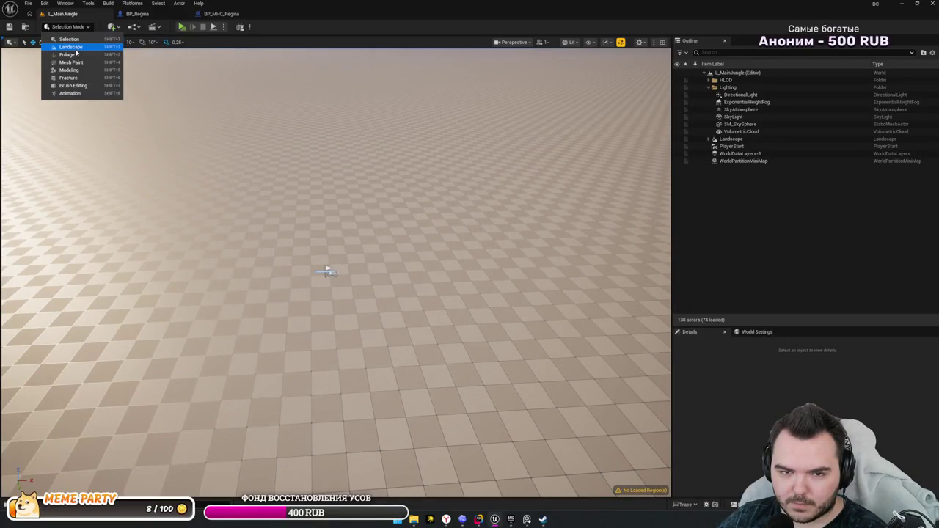
left_click(75, 48)
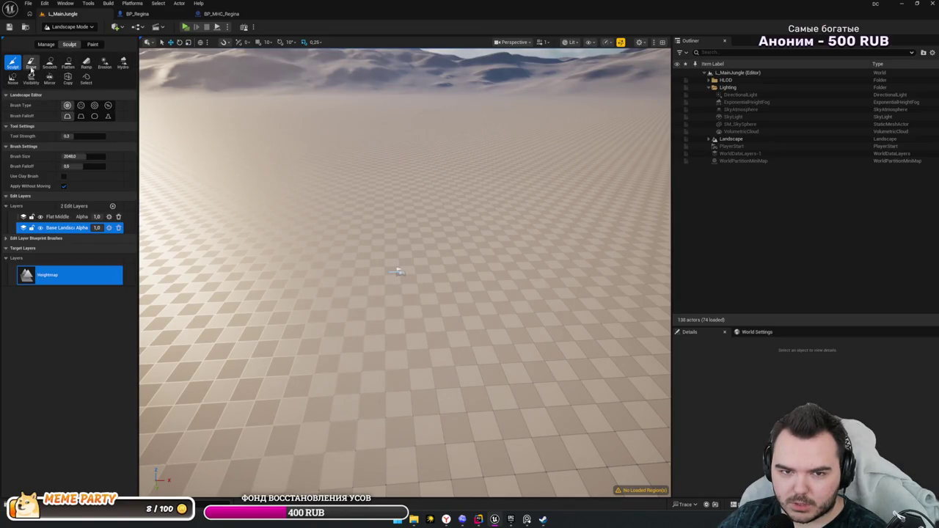
left_click(93, 44)
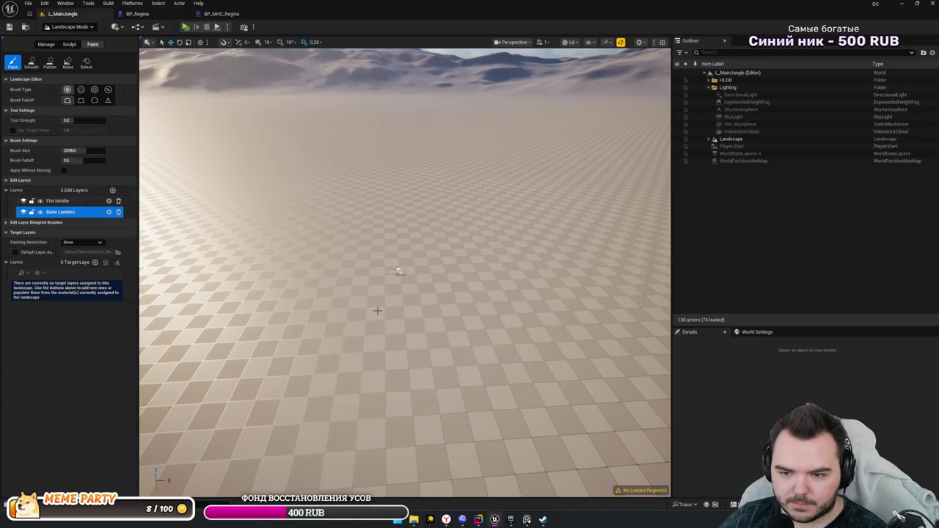
mouse_move(398, 272)
left_mouse_down()
mouse_move(516, 196)
mouse_move(367, 266)
mouse_move(461, 231)
left_mouse_up()
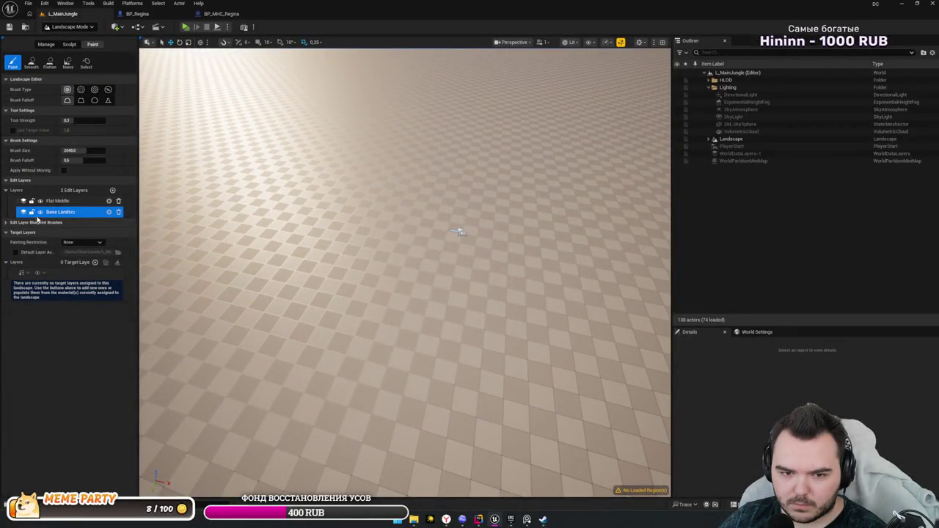
left_click(92, 201)
left_click(72, 212)
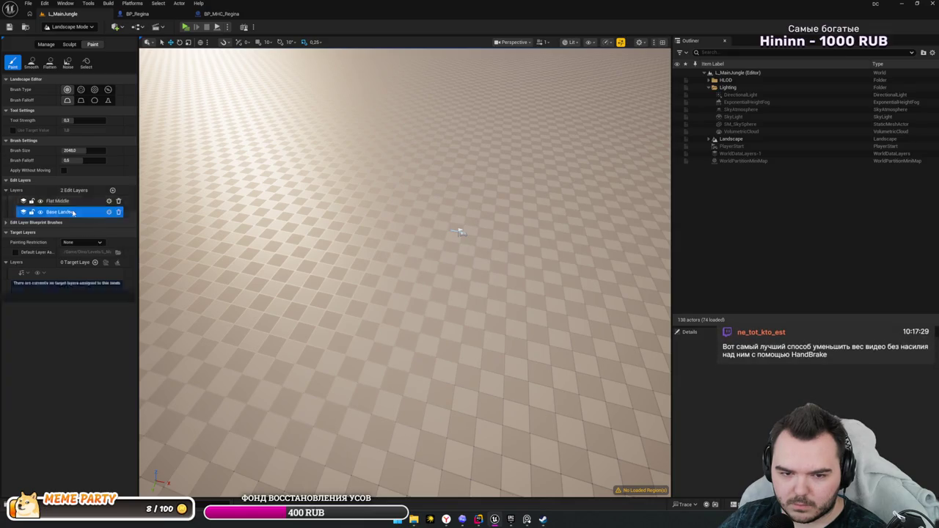
left_click(6, 221)
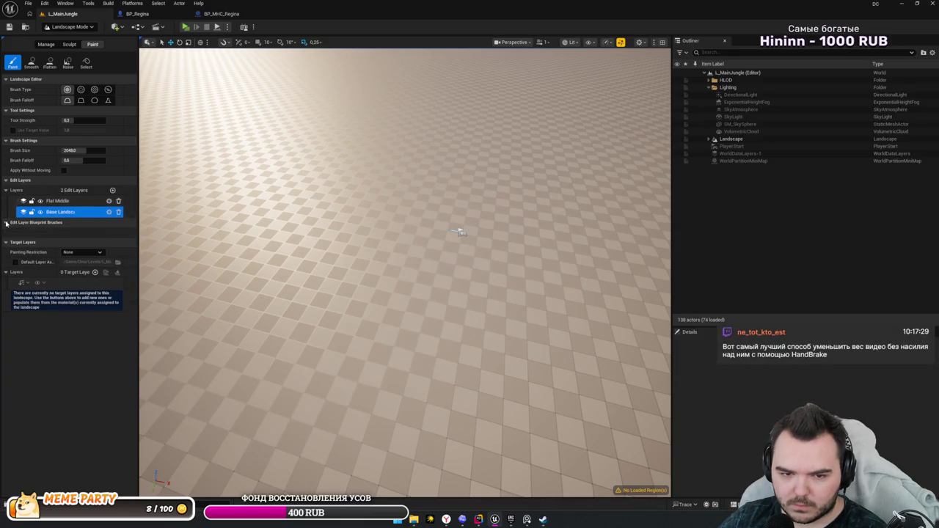
left_click(7, 223)
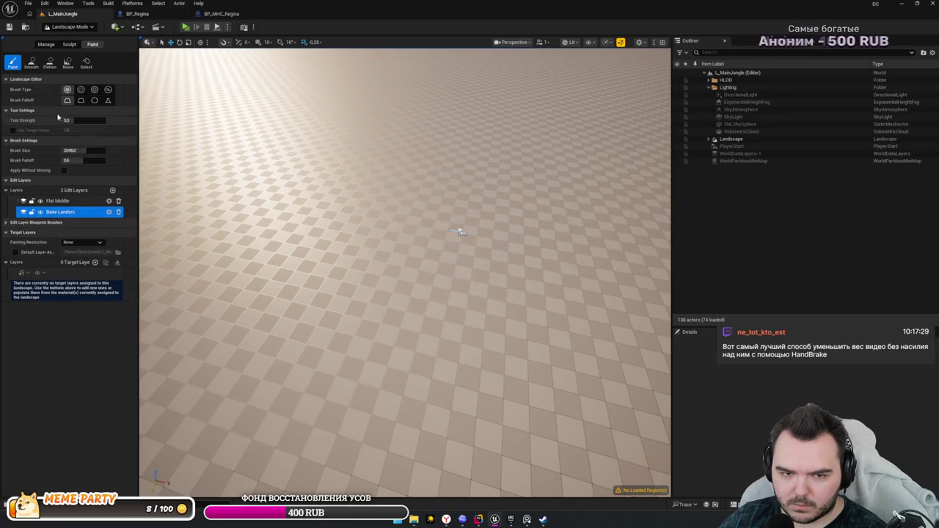
- Set the brush type to Alpha and assign a grey texture to its Texture slot
left_click(79, 89)
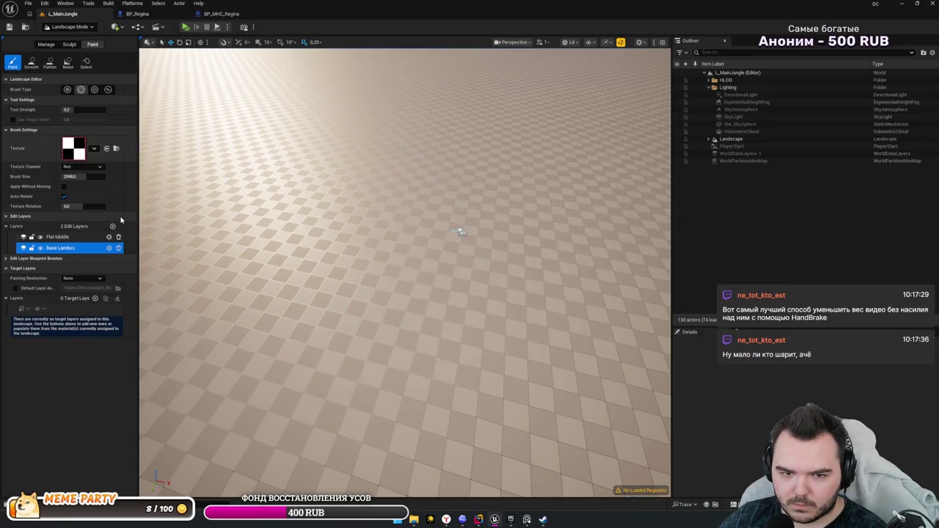
left_click(93, 148)
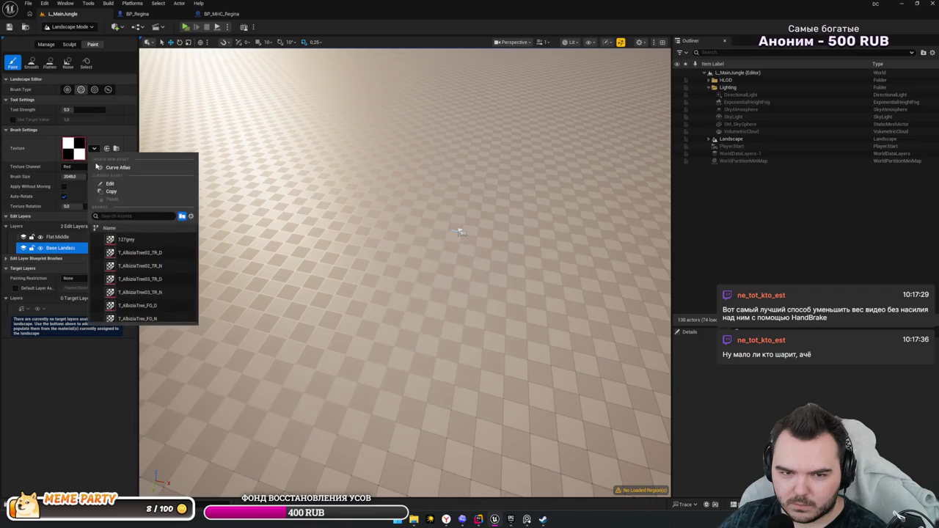
left_click(140, 254)
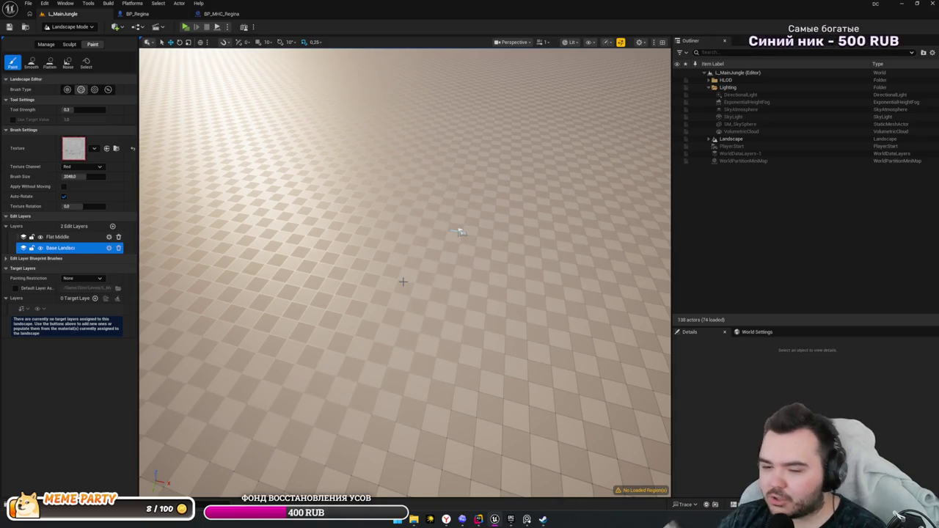
scroll(374, 252, "down", 2)
scroll(374, 252, "down", 3)
scroll(422, 275, "up", 5)
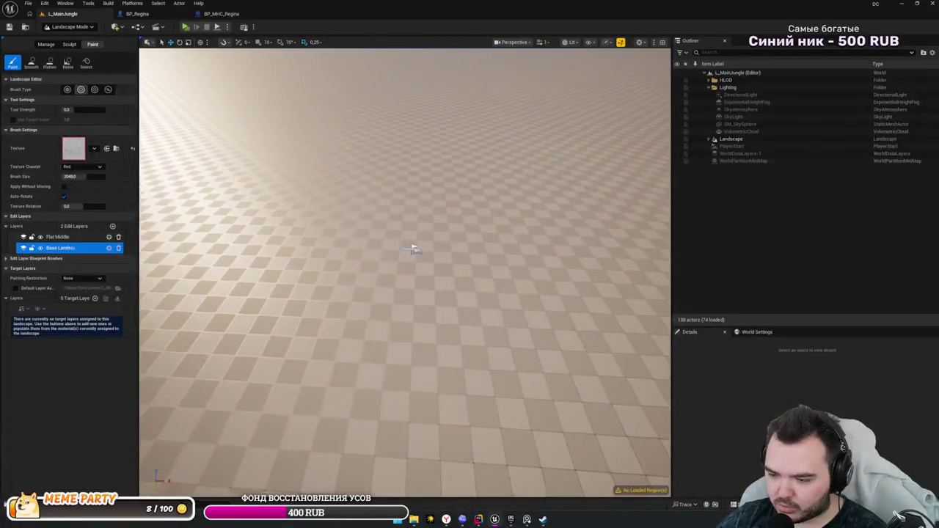
scroll(407, 256, "down", 3)
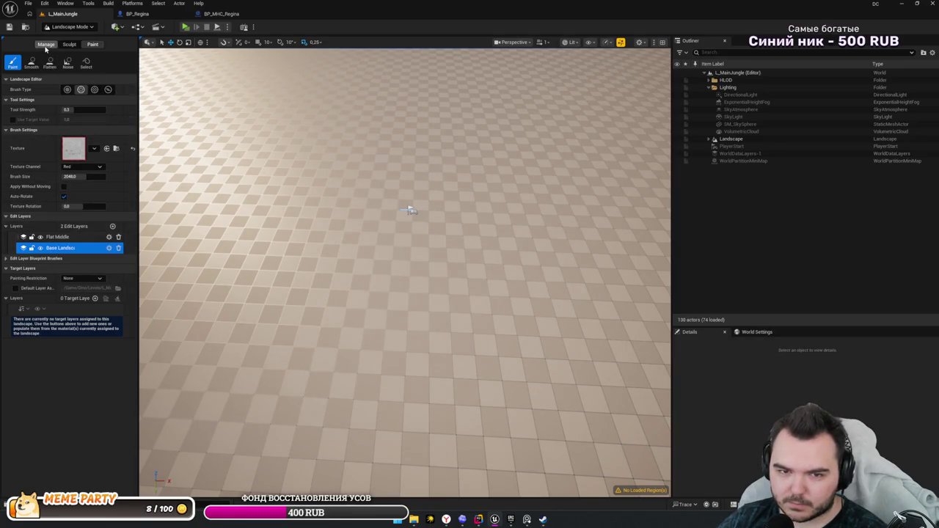
- Pass through the Manage, Sculpt and Mesh Paint tools, then return to Selection Mode
left_click(45, 44)
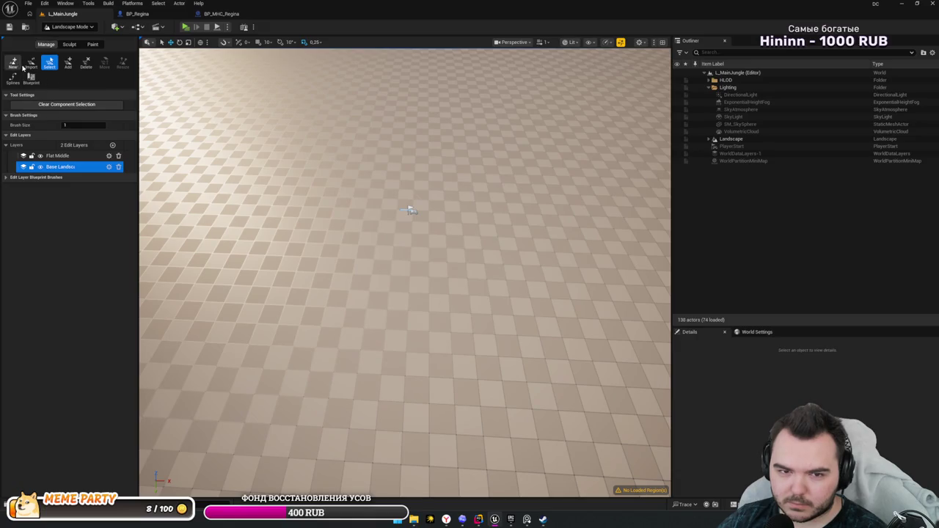
left_click(69, 44)
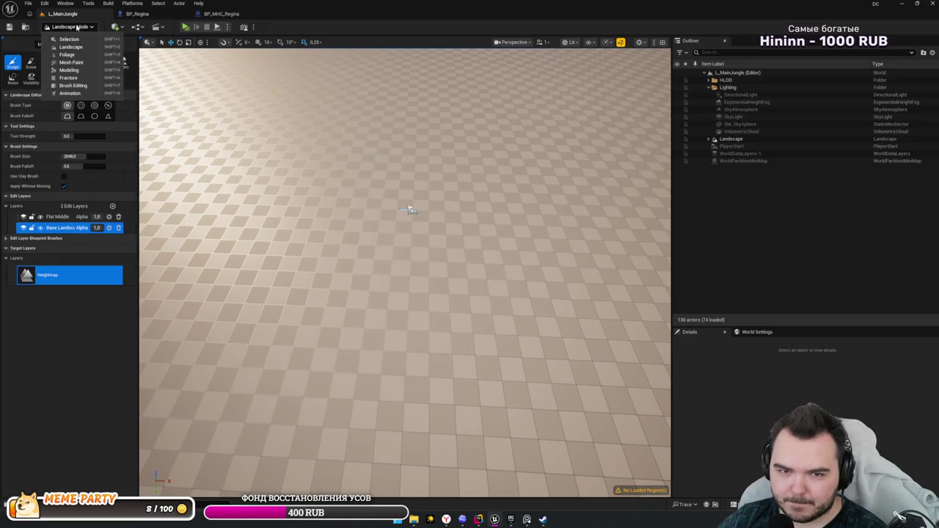
key("shift+4")
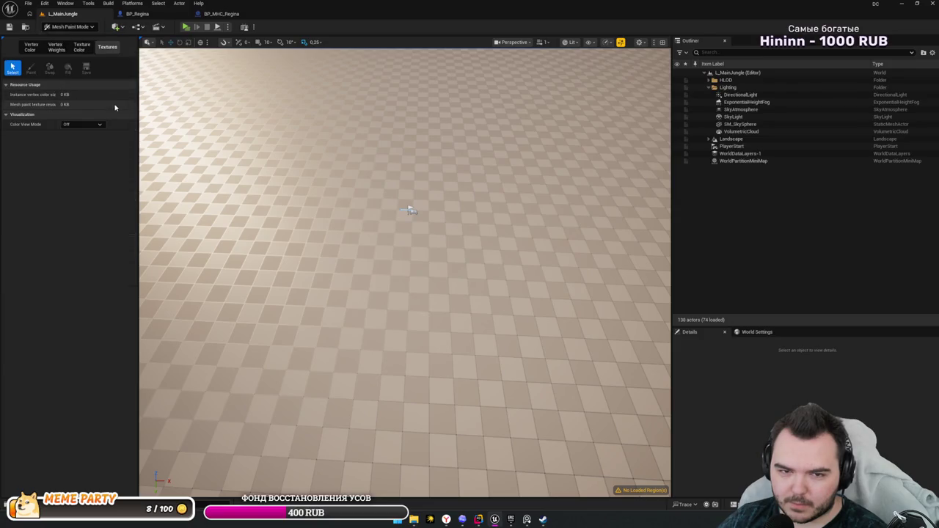
left_click(64, 27)
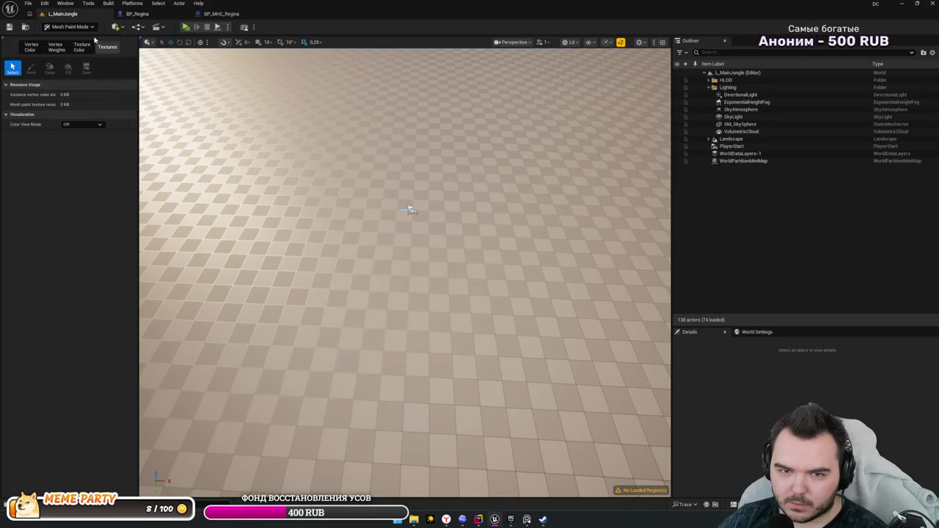
left_click(69, 39)
left_click(697, 254)
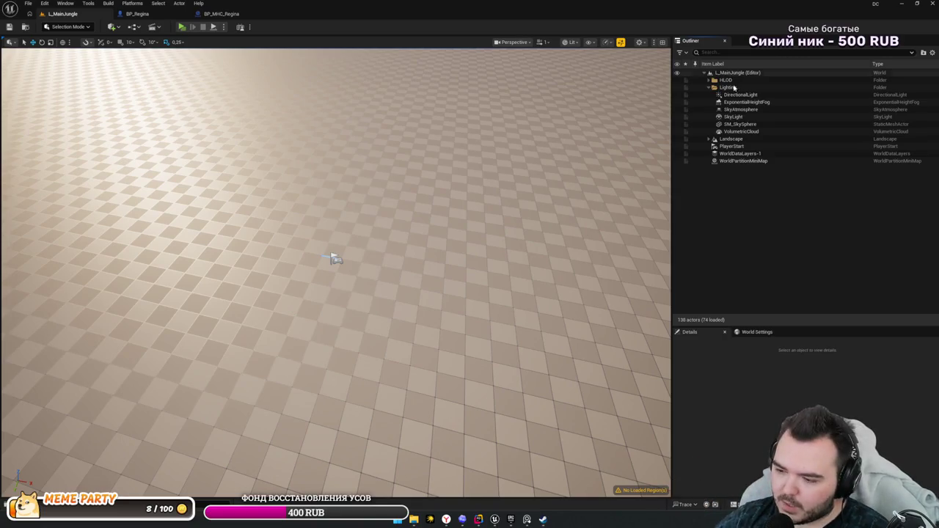
- Browse the content drawer to TropicalIslandPack/Materials/Landscape, peeking into Functions and Instances
key("ctrl+space")
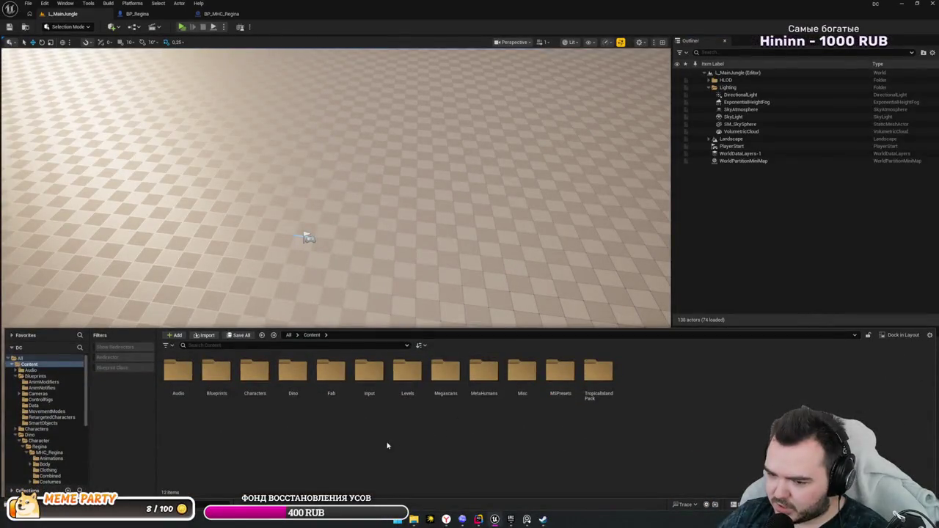
double_click(598, 372)
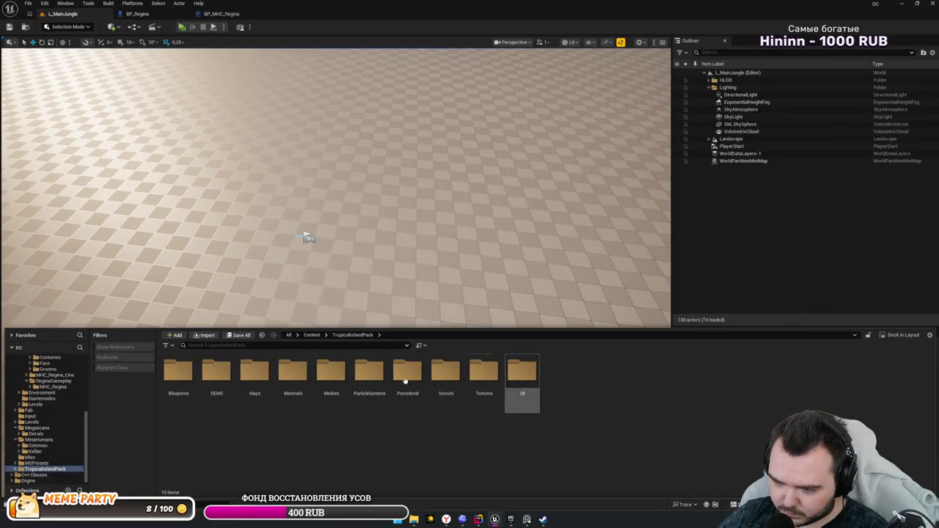
double_click(293, 373)
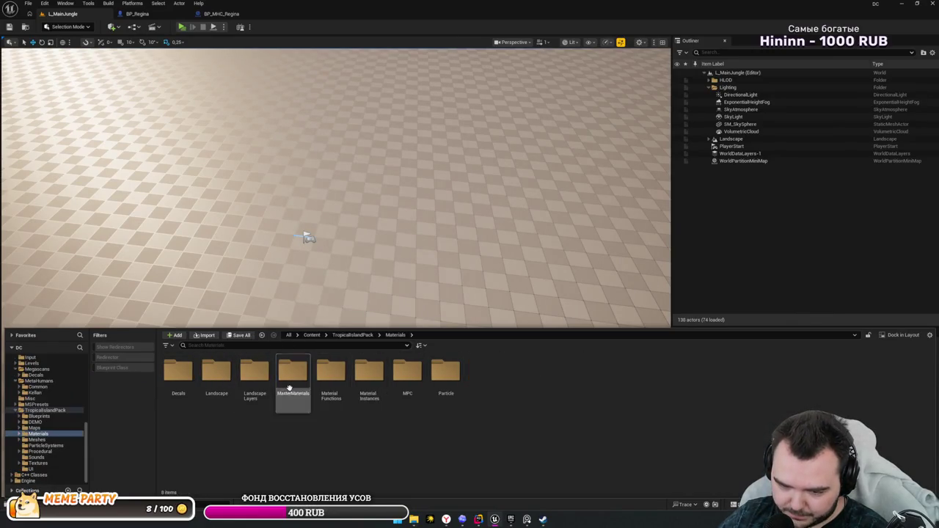
double_click(210, 378)
double_click(209, 375)
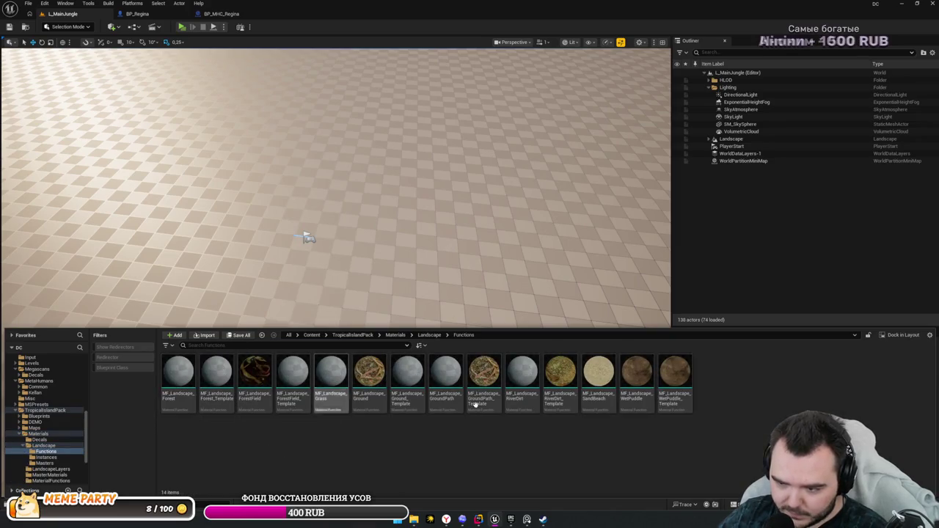
key("alt+Left")
double_click(216, 373)
key("alt+Left")
- Move back and forth among the Landscape subfolders, finally settling in Masters
left_click(258, 369)
double_click(259, 369)
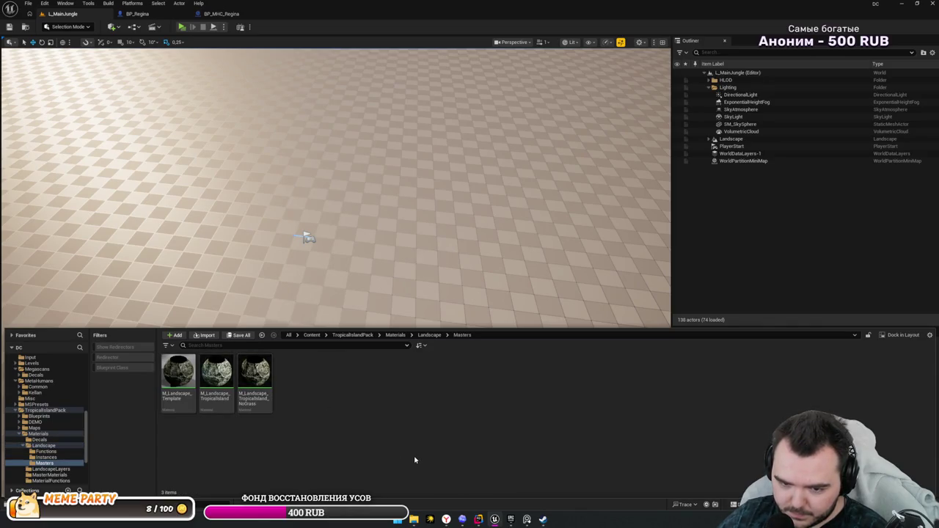
key("alt+Left")
key("alt+Left")
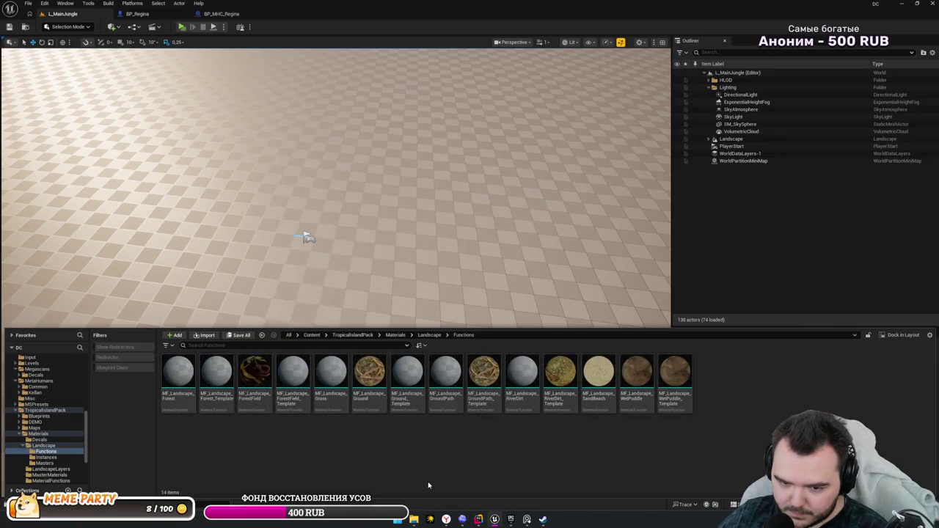
key("alt+Left")
key("Right")
key("Return")
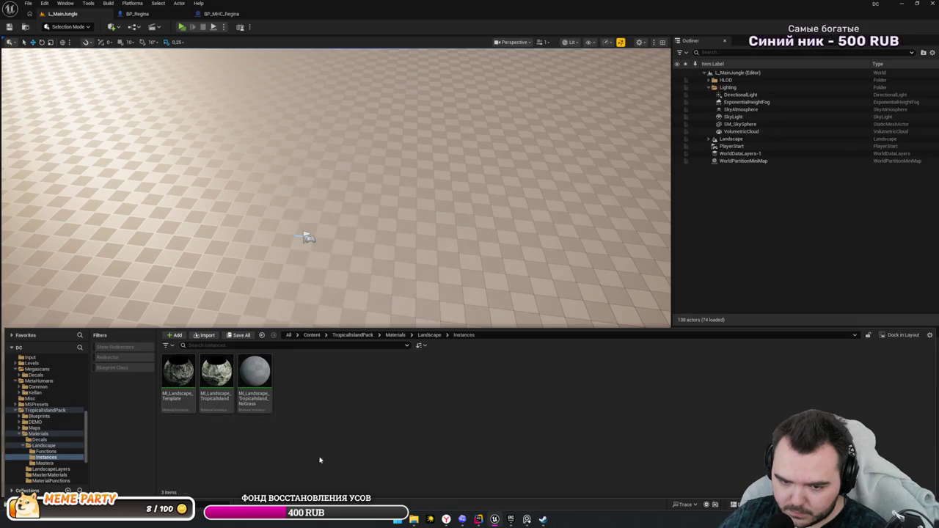
key("alt+Left")
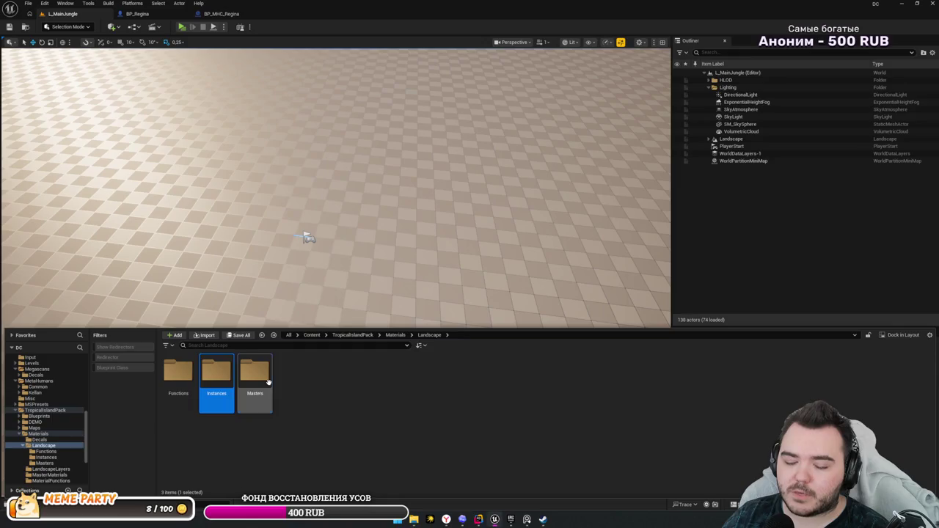
double_click(255, 373)
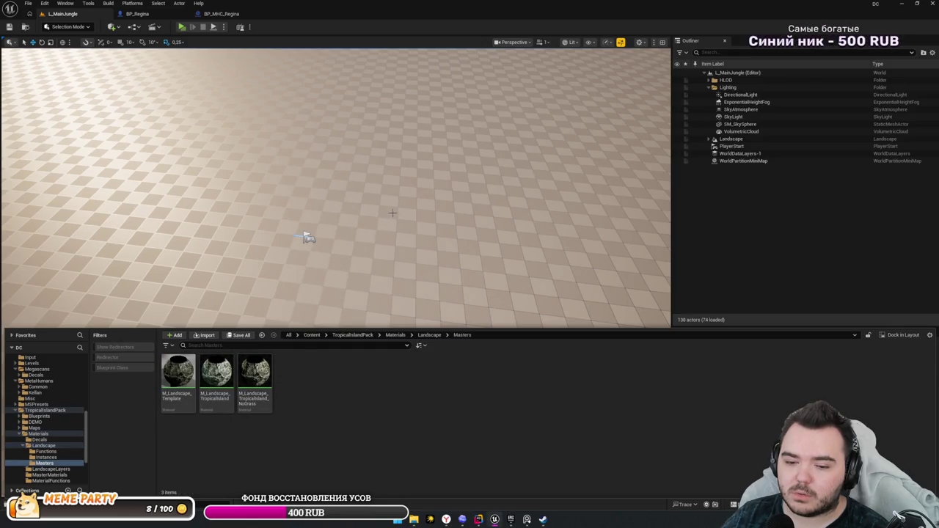
left_click(396, 217)
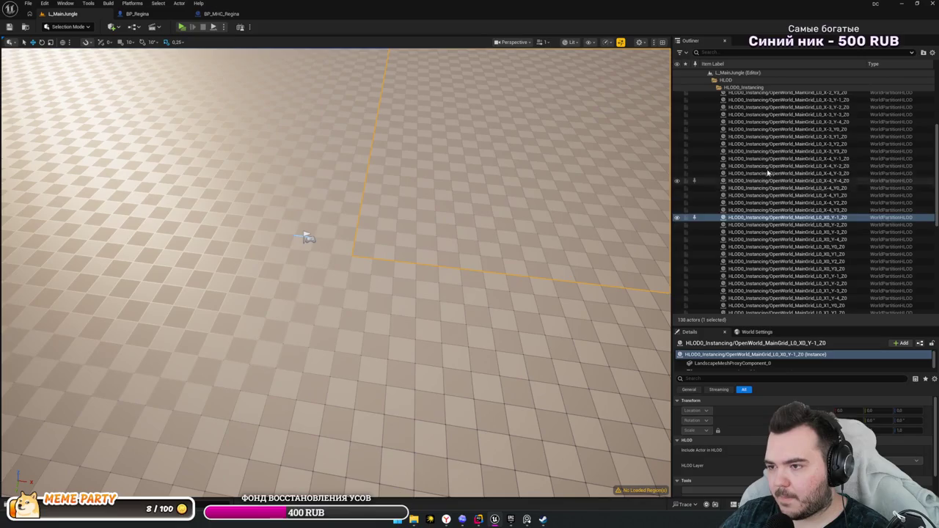
- Inspect another HLOD actor's details and collapse the HLOD0_Instancing folder
left_click(768, 166)
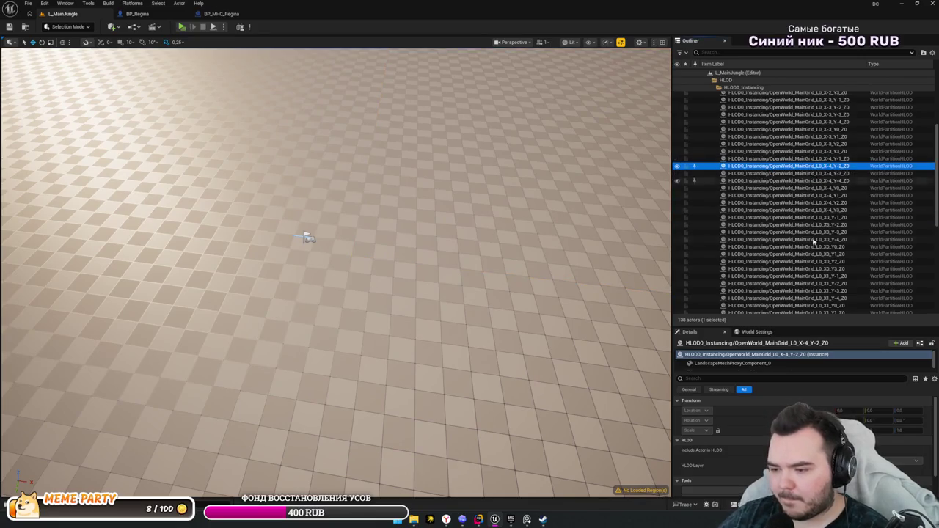
scroll(803, 440, "down", 1)
scroll(803, 440, "up", 1)
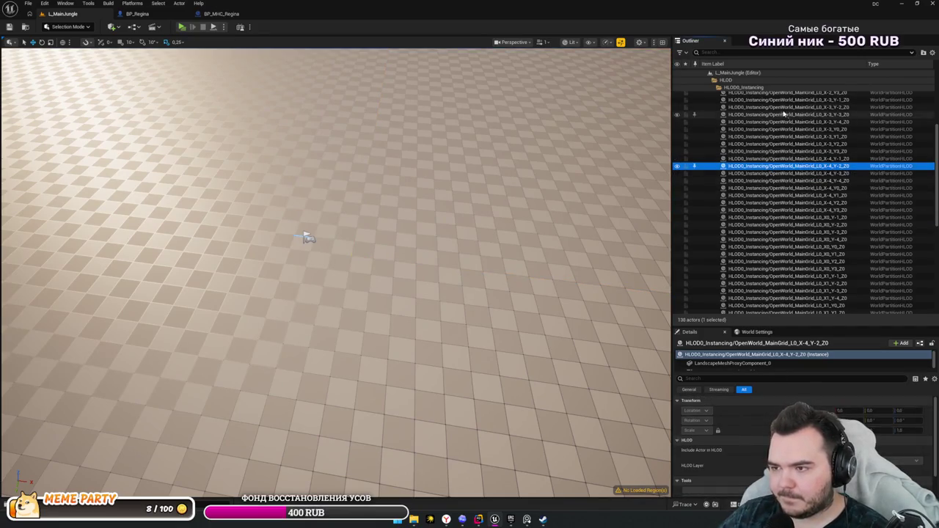
scroll(762, 106, "up", 5)
double_click(748, 87)
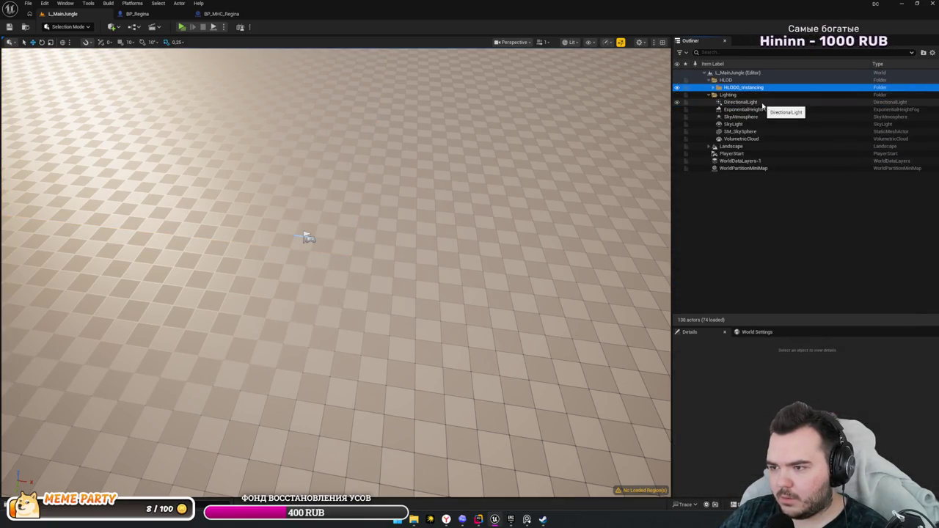
- Select the Landscape, enlarge Details and scroll to its M_ProcGrid Landscape Material
key("Down")
key("Down")
key("Down")
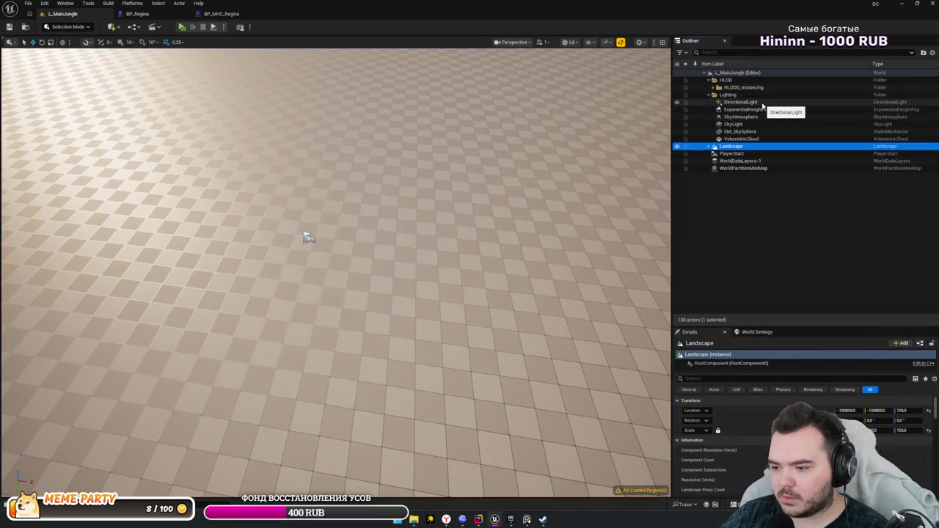
left_click(800, 326)
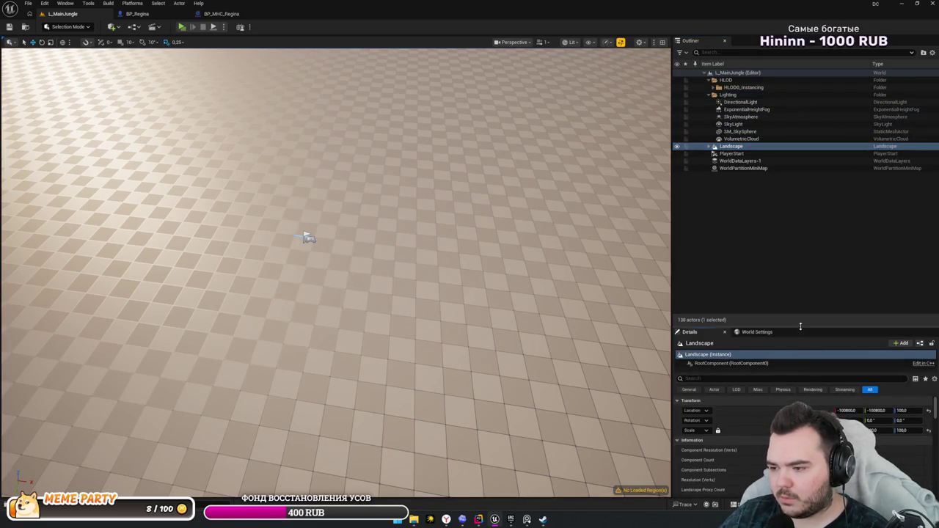
left_click_drag(800, 327, 800, 210)
scroll(805, 366, "down", 5)
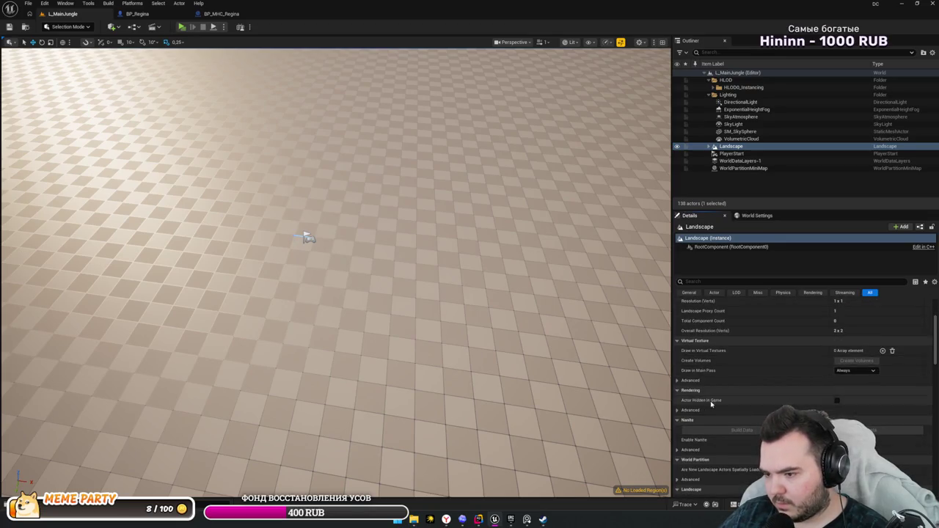
scroll(810, 366, "down", 4)
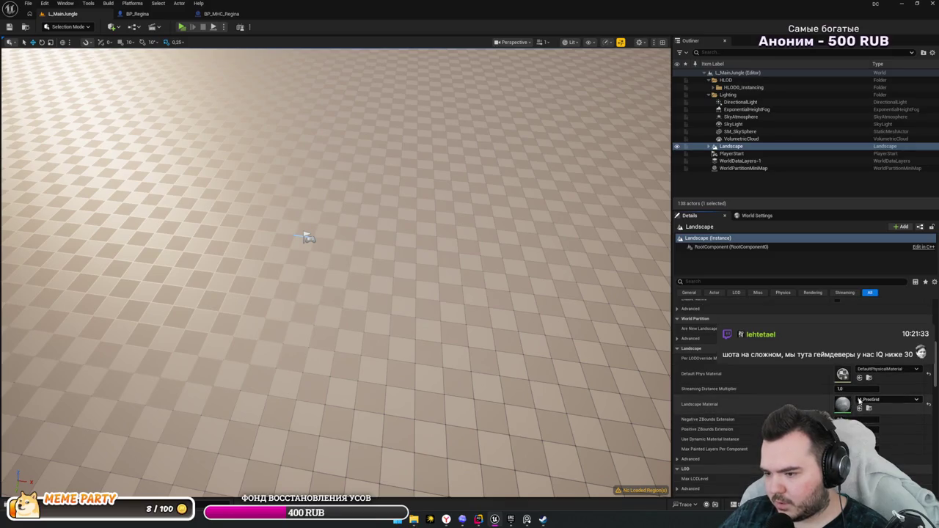
left_click(868, 419)
- Assign M_Landscape_TropicalIsland as the Landscape material and save the level
left_click(216, 376)
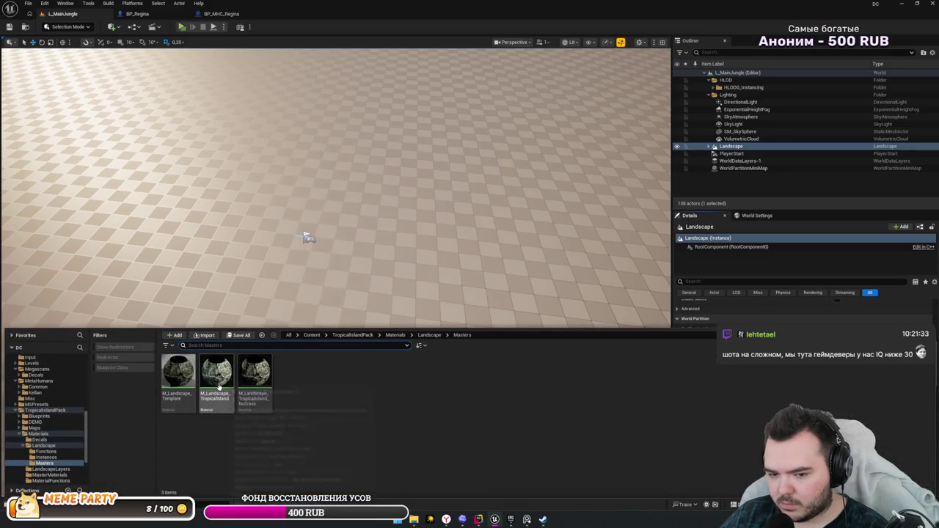
left_click(803, 308)
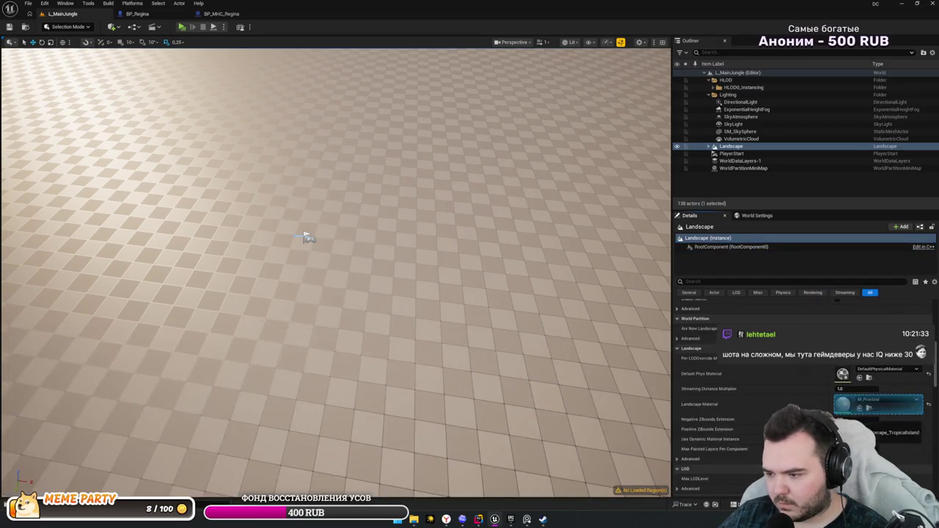
left_click_drag(305, 237, 330, 366)
mouse_move(335, 444)
left_mouse_down()
mouse_move(372, 338)
mouse_move(377, 247)
mouse_move(339, 254)
mouse_move(342, 317)
left_mouse_up()
key("ctrl+s")
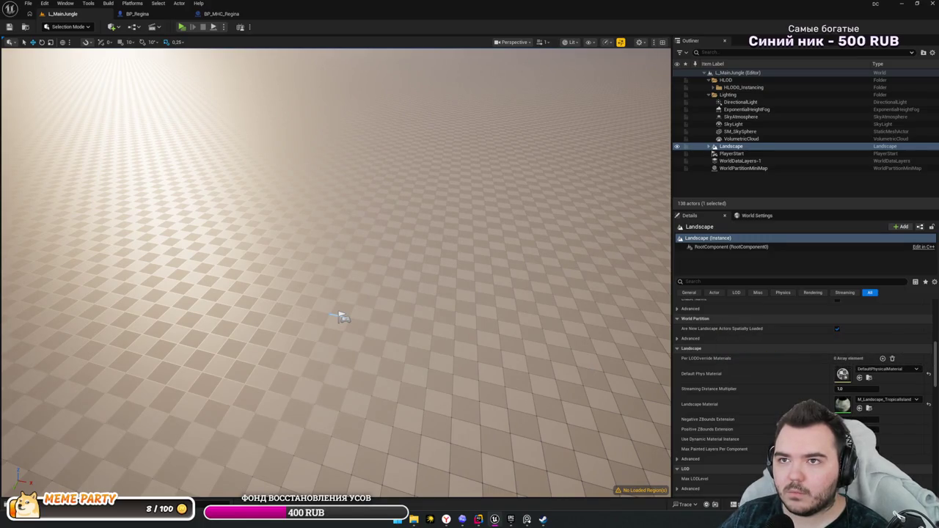
- Replace it with M_Landscape_Template in the Landscape Material slot and save
mouse_move(409, 425)
left_mouse_down()
mouse_move(409, 411)
mouse_move(409, 426)
left_mouse_up()
key("ctrl+space")
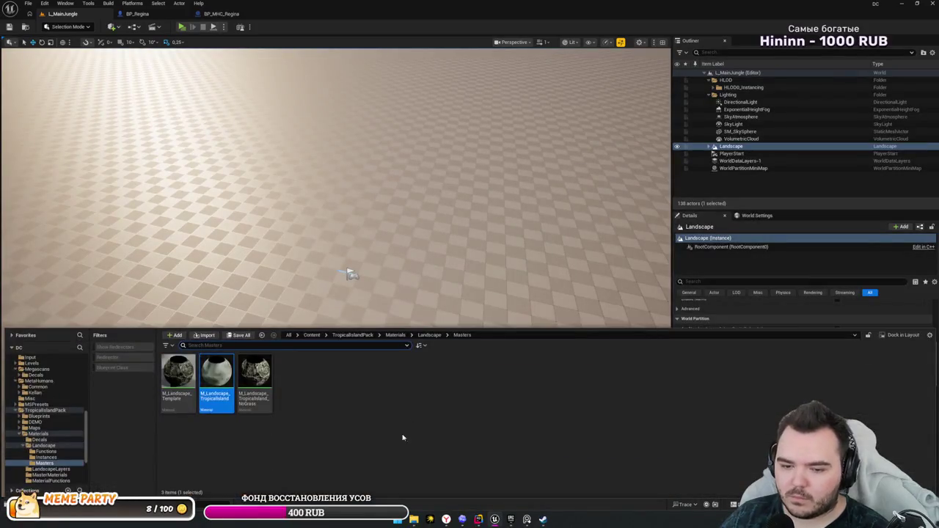
mouse_move(223, 402)
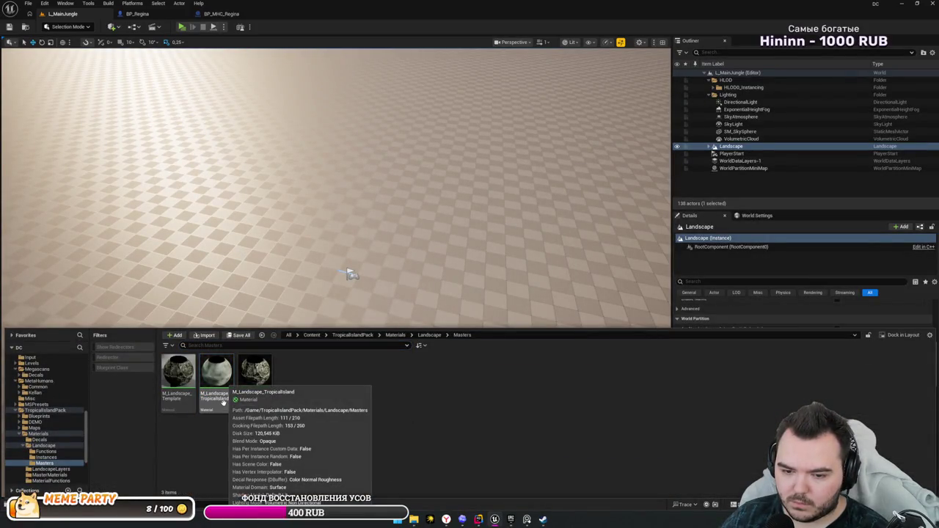
mouse_move(178, 372)
left_mouse_down()
mouse_move(561, 230)
mouse_move(842, 403)
left_mouse_up()
key("ctrl+s")
mouse_move(504, 349)
left_mouse_down()
mouse_move(506, 315)
mouse_move(505, 332)
left_mouse_up()
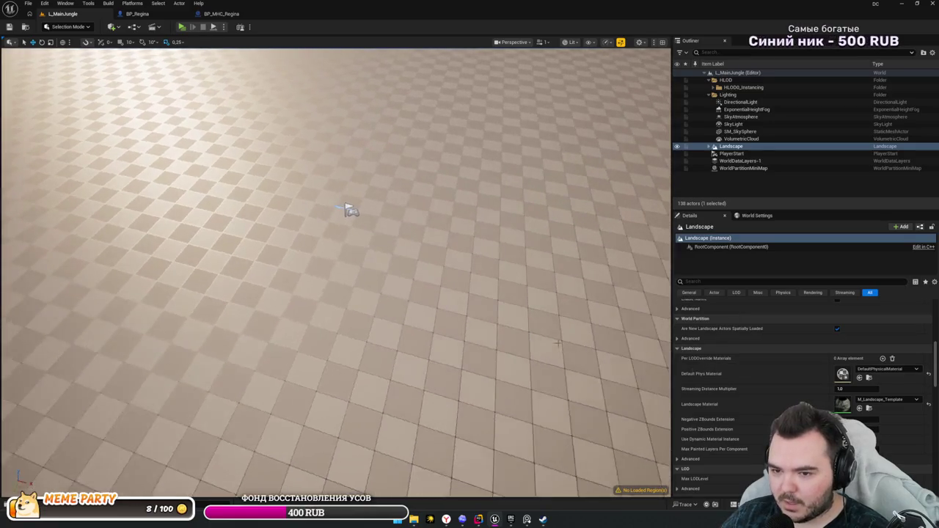
left_click(869, 408)
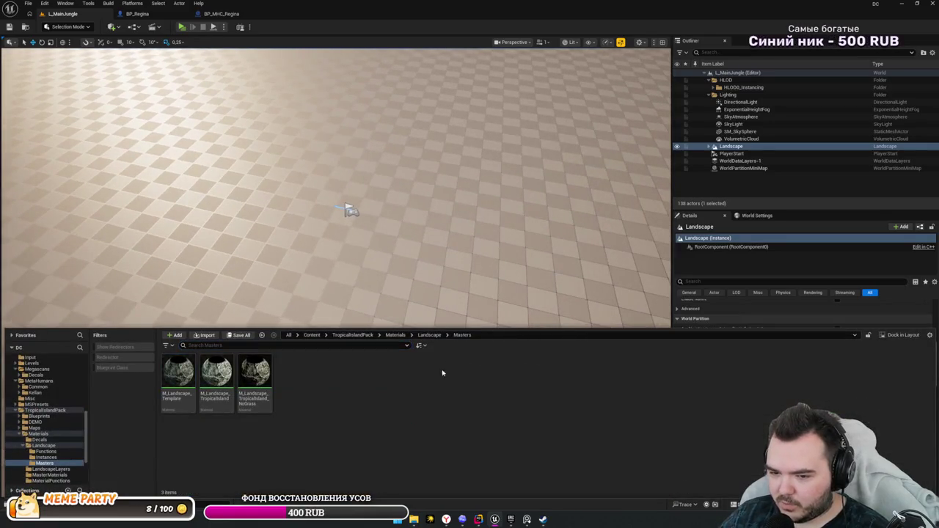
left_click(429, 334)
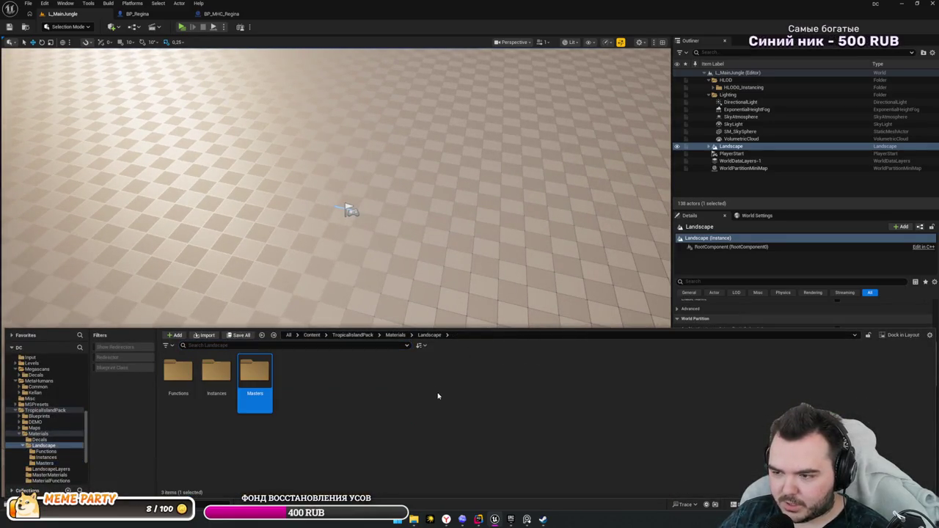
double_click(178, 374)
key("alt+Left")
key("Right")
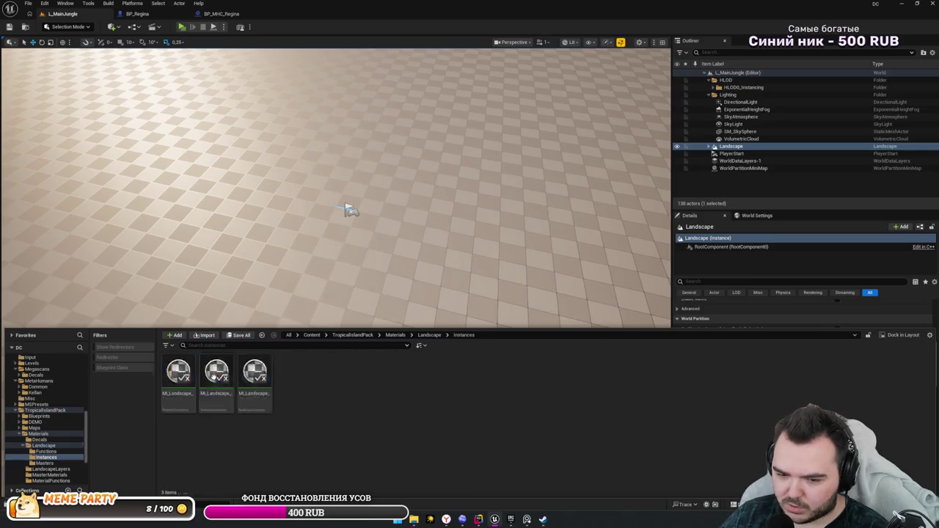
key("Return")
key("alt+Left")
key("Return")
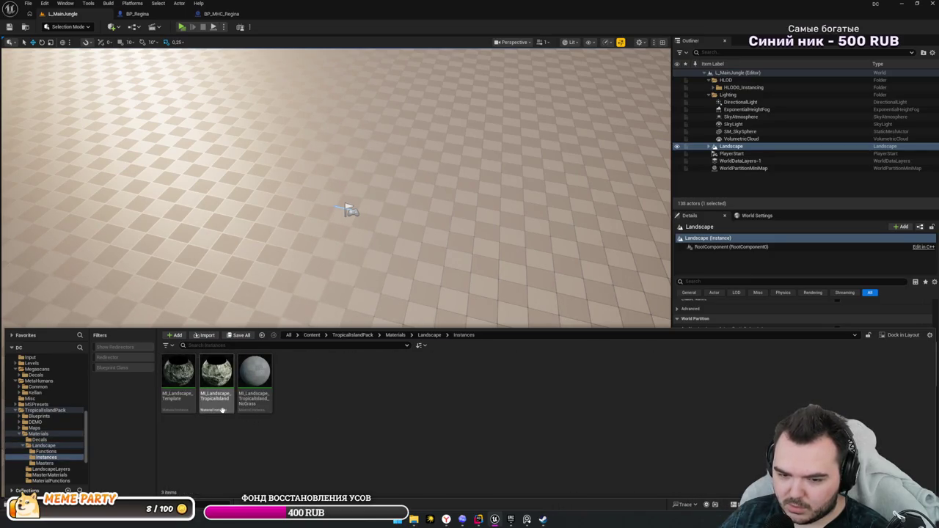
left_click(21, 475)
left_click_drag(225, 293, 225, 138)
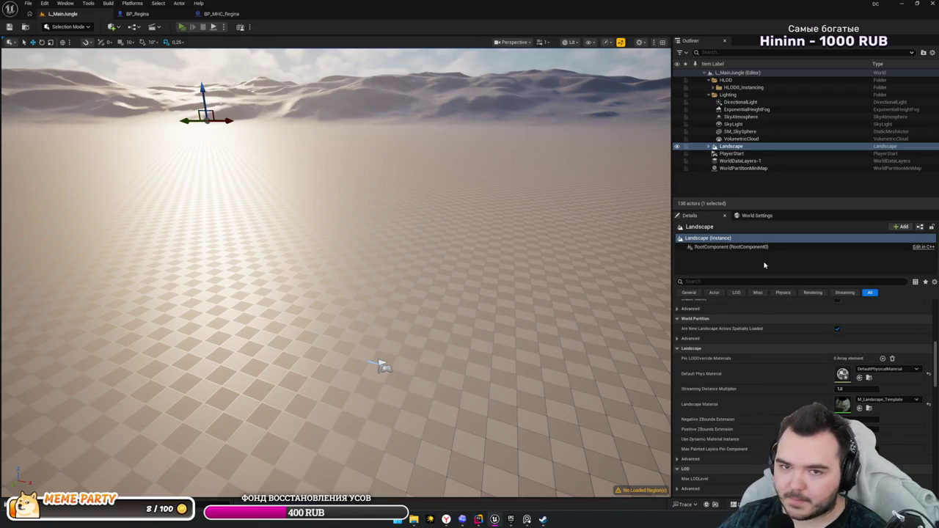
- Close the Steam window, then run a play test of the level and stop it
left_click(543, 520)
left_click(837, 48)
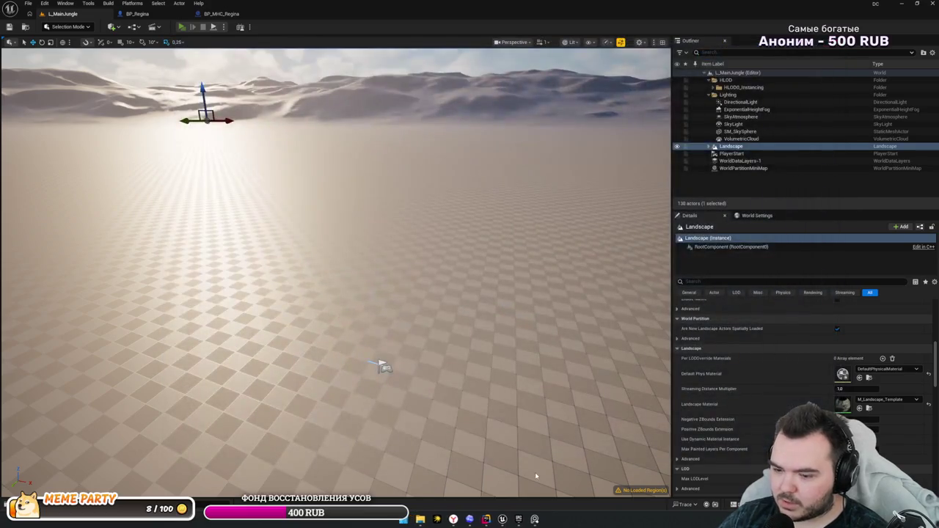
key("alt+s")
right_click(581, 250)
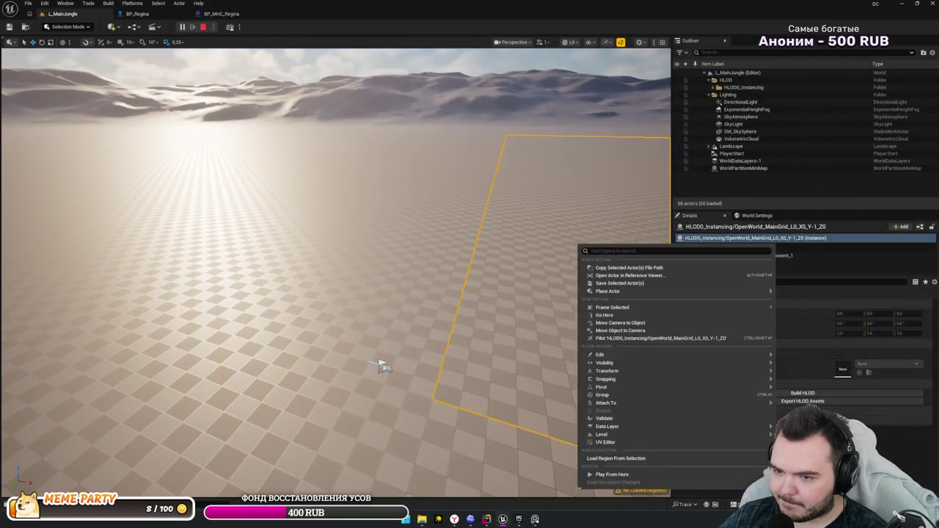
key("Escape")
mouse_move(502, 519)
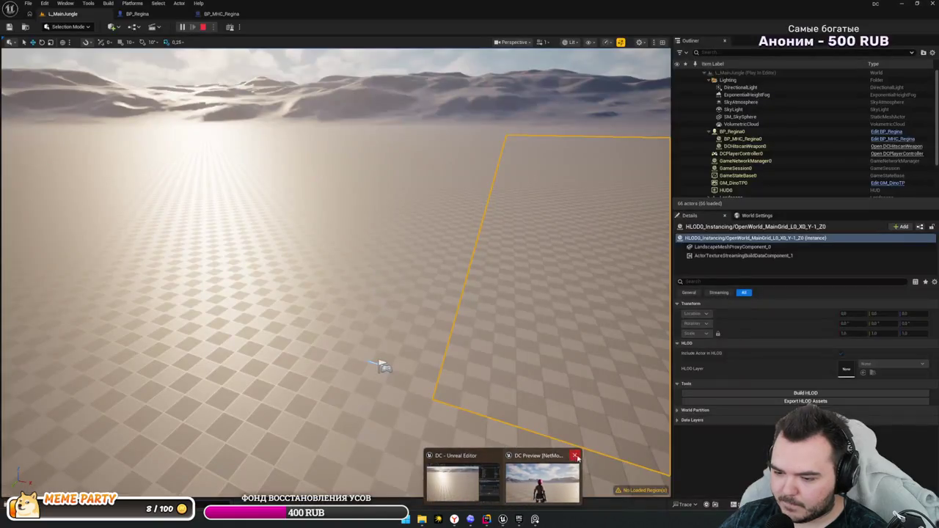
left_click(575, 455)
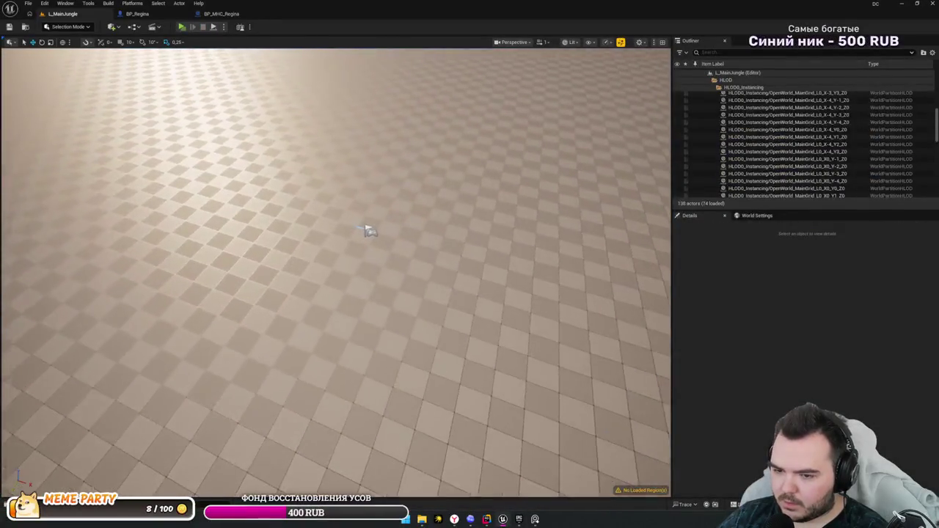
- Select the Landscape and load its first streaming proxy, bringing up the Map Check log
left_click(346, 298)
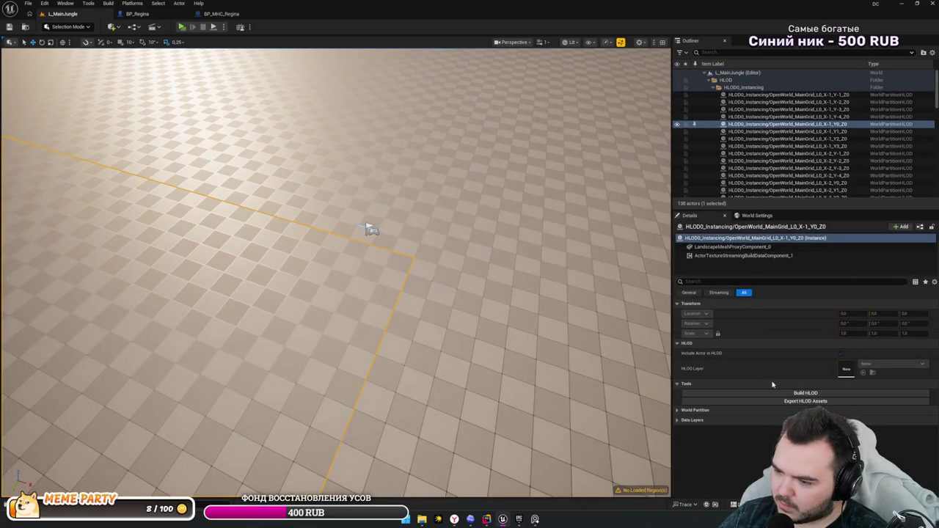
left_click(760, 134)
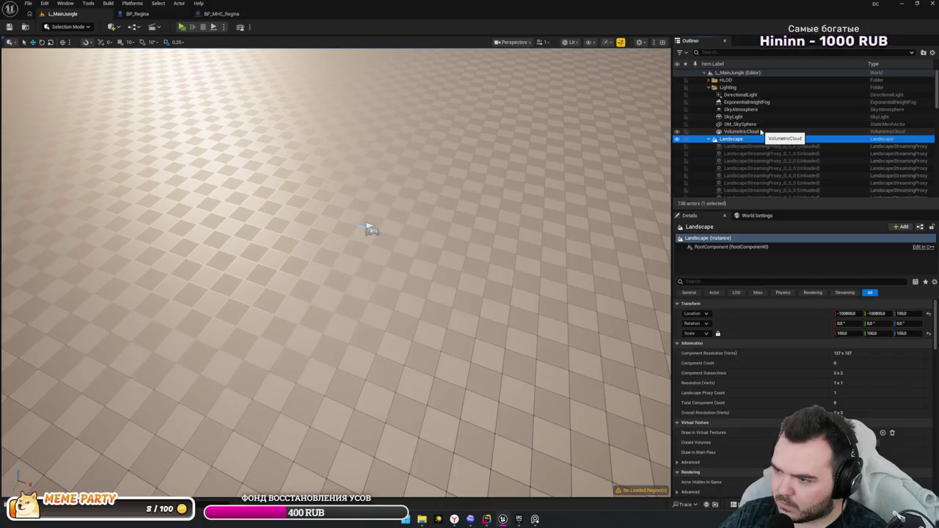
double_click(763, 146)
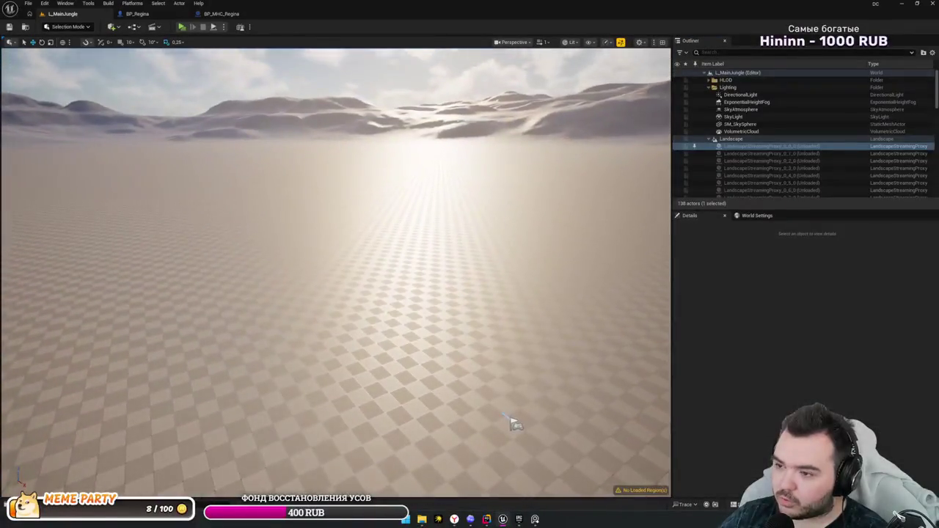
left_click(696, 140)
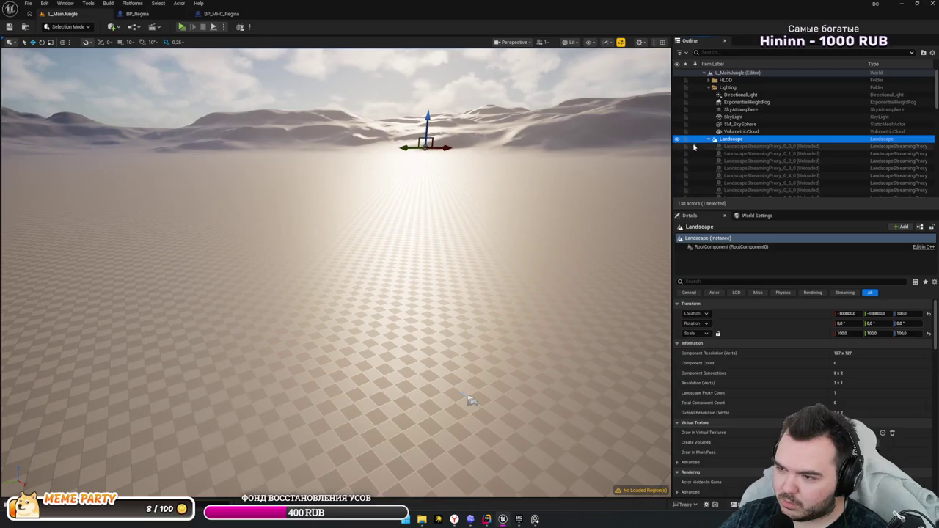
left_click(694, 148)
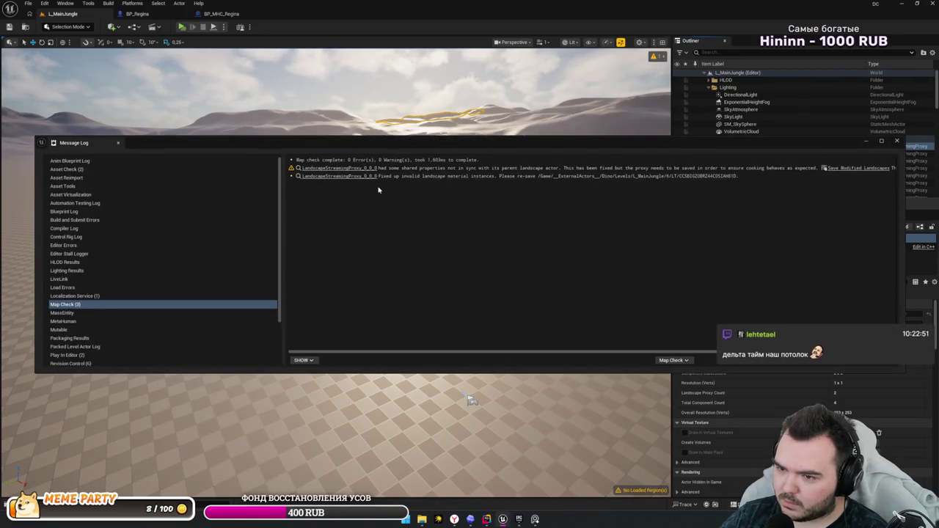
- Close the Map Check log and frame LandscapeStreamingProxy_0_0_0 in the viewport
left_click(896, 140)
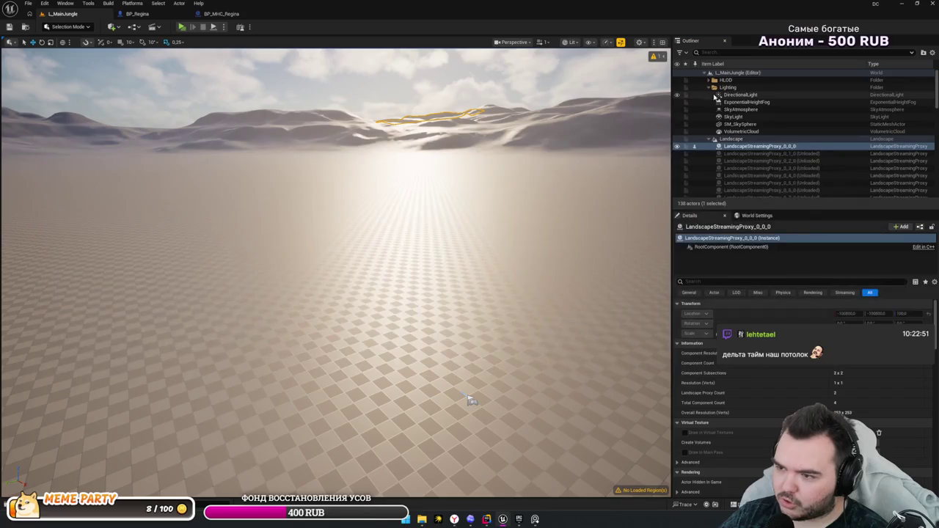
left_click(737, 153)
double_click(737, 146)
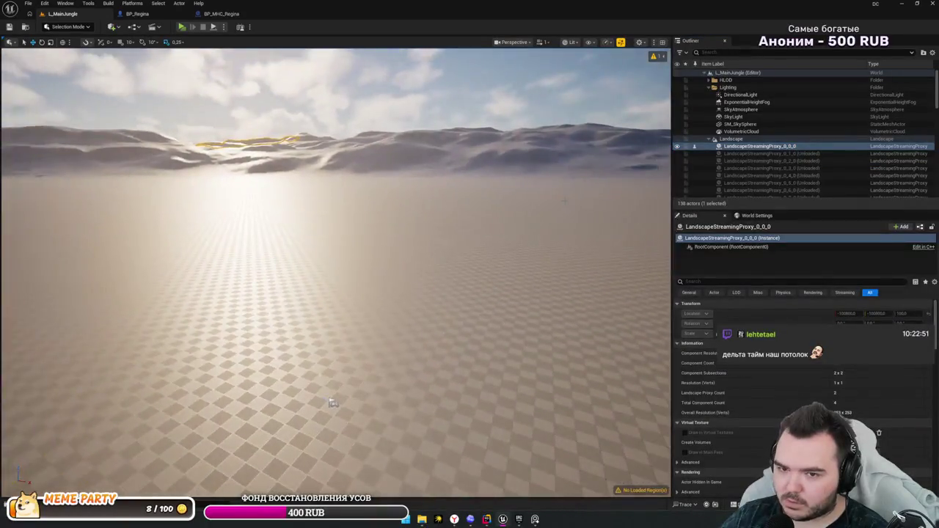
mouse_move(332, 403)
left_mouse_down()
mouse_move(382, 367)
mouse_move(506, 330)
mouse_move(535, 301)
mouse_move(564, 242)
mouse_move(583, 137)
left_mouse_up()
scroll(561, 249, "down", 2)
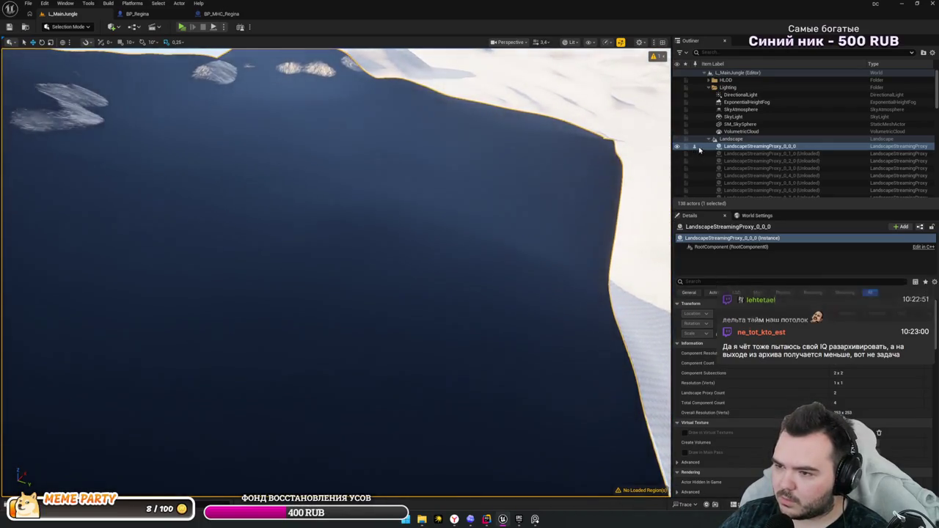
- Unload LandscapeStreamingProxy_0_0_0 to restore the sand dunes, then reselect the Landscape
left_click(694, 146)
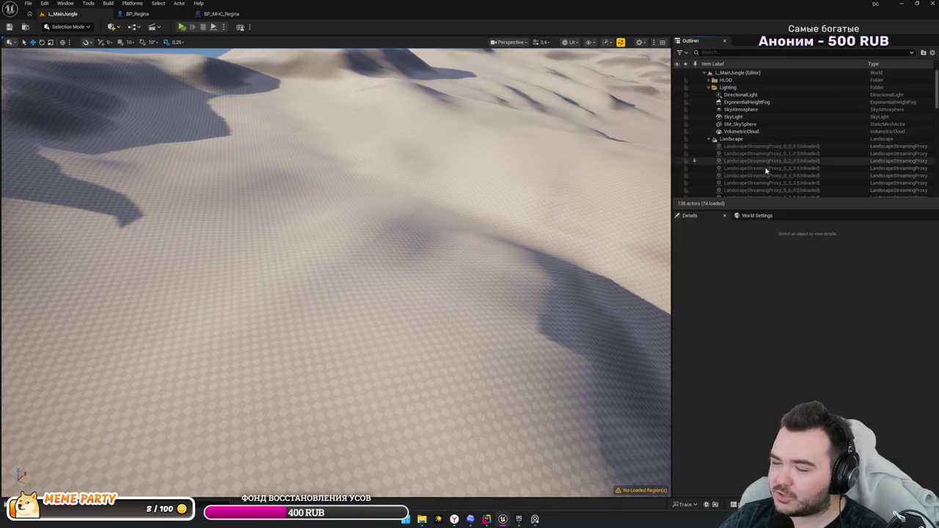
scroll(769, 178, "down", 1)
scroll(769, 178, "down", 2)
scroll(767, 157, "up", 1)
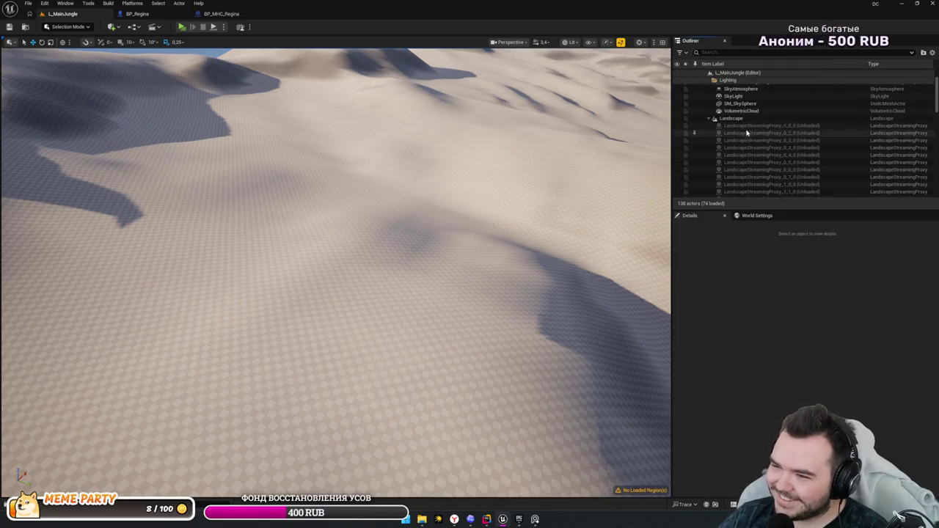
left_click(734, 118)
- Scroll the Landscape's Landscape, LOD and LOD Distribution details, then select HLOD tile X-4_Y-3
key("Left")
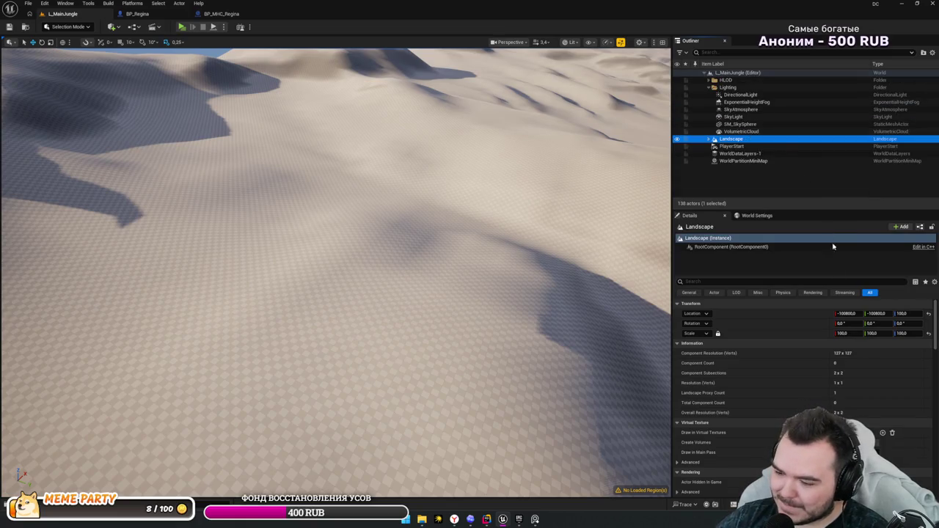
scroll(836, 323, "down", 10)
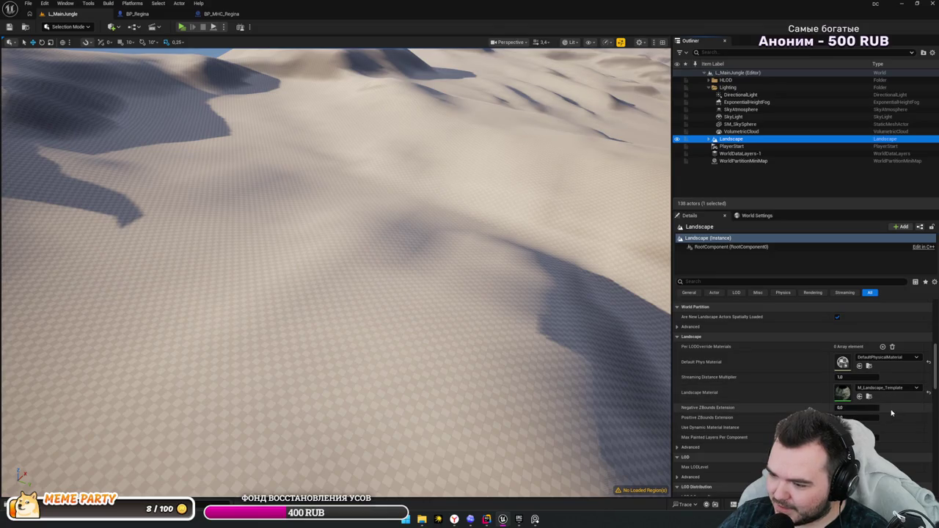
scroll(856, 407, "down", 3)
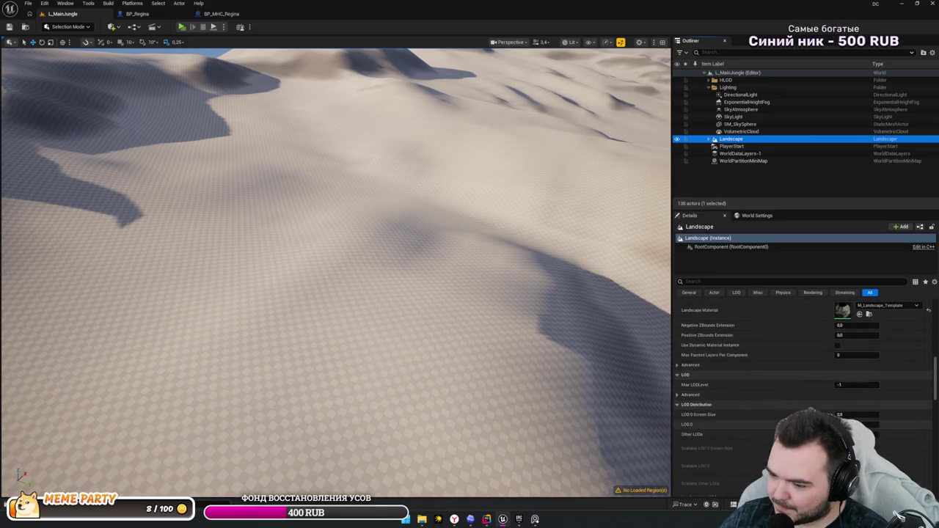
scroll(806, 381, "down", 2)
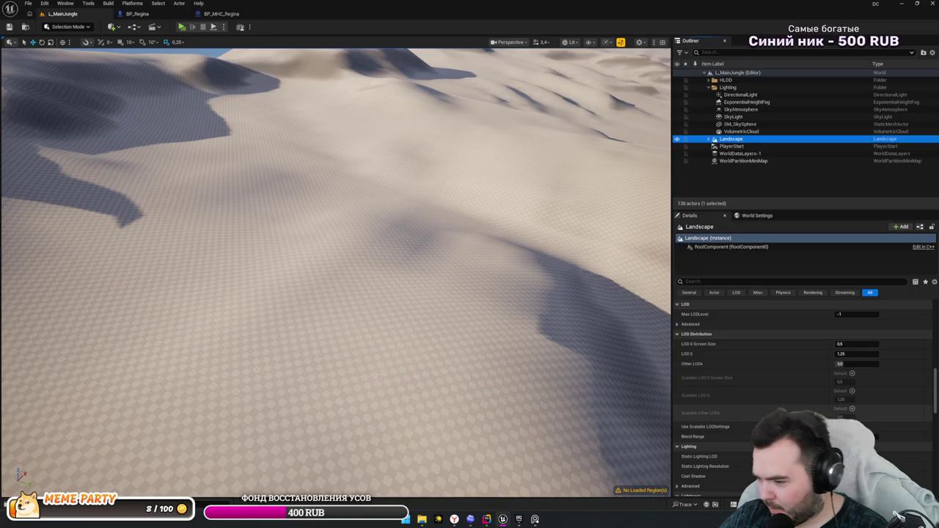
scroll(803, 367, "down", 2)
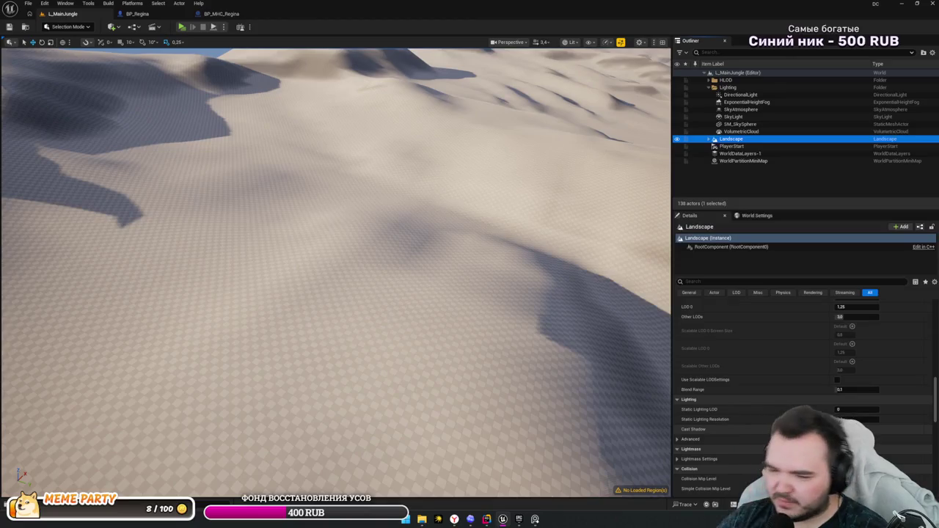
scroll(803, 330, "up", 2)
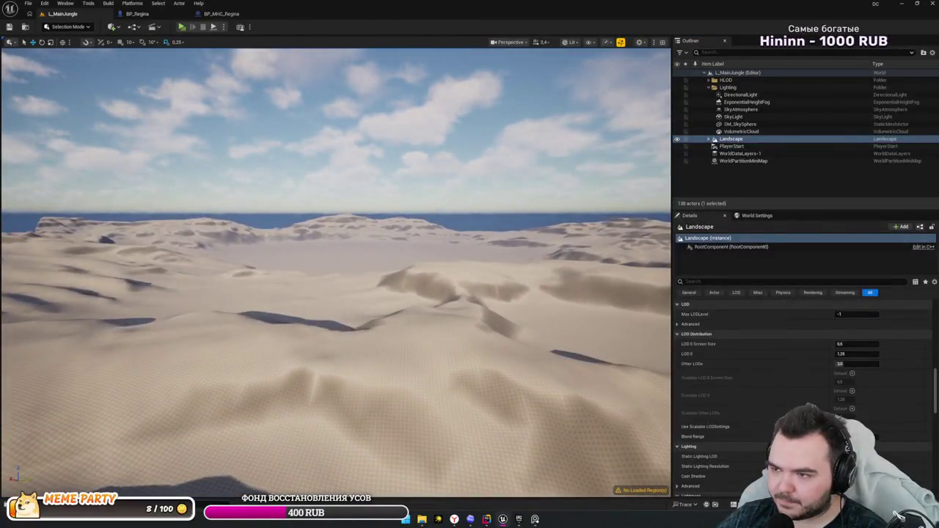
left_click(450, 351)
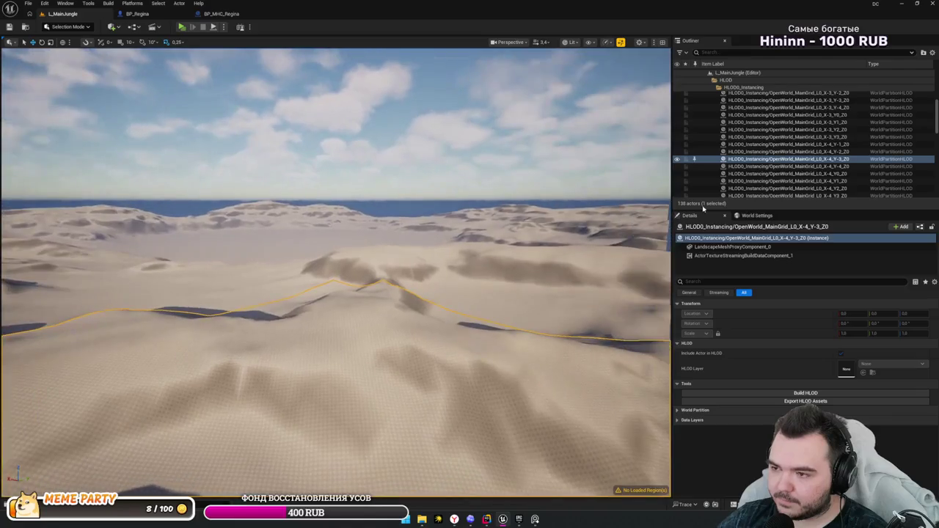
- Step through the HLOD folders, DirectionalLight and ExponentialHeightFog entries in the Outliner
scroll(770, 155, "up", 2)
key("Left")
key("Left")
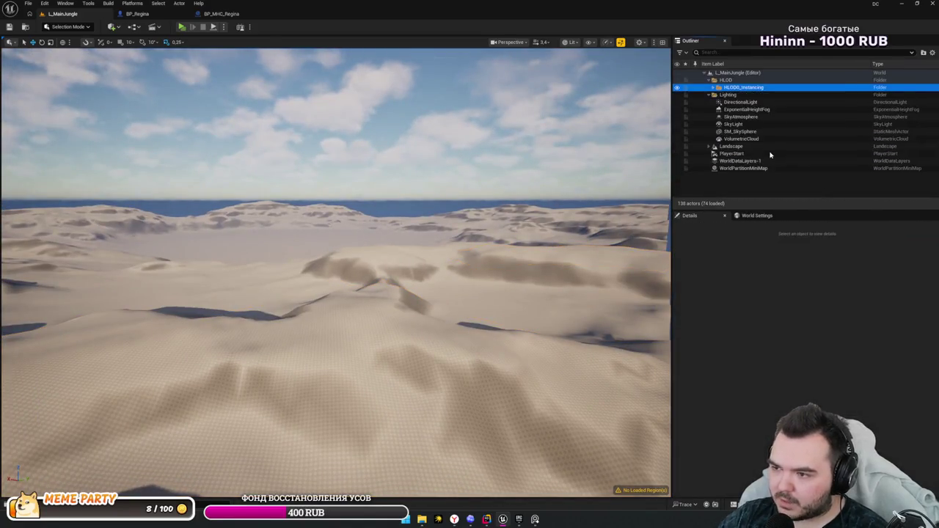
key("Left")
key("Left")
key("Down")
key("Down")
key("Down")
key("Down")
key("Down")
key("Up")
key("Up")
key("Up")
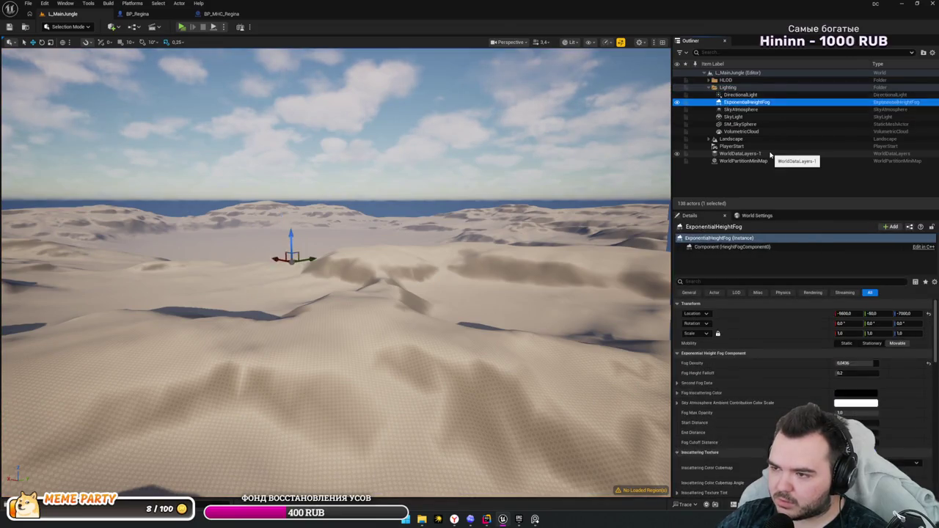
key("Up")
key("Up")
key("Up")
key("Right")
key("Down")
key("Right")
key("Left")
key("Left")
key("Left")
key("Down")
key("Down")
key("Down")
key("Down")
key("Down")
key("Down")
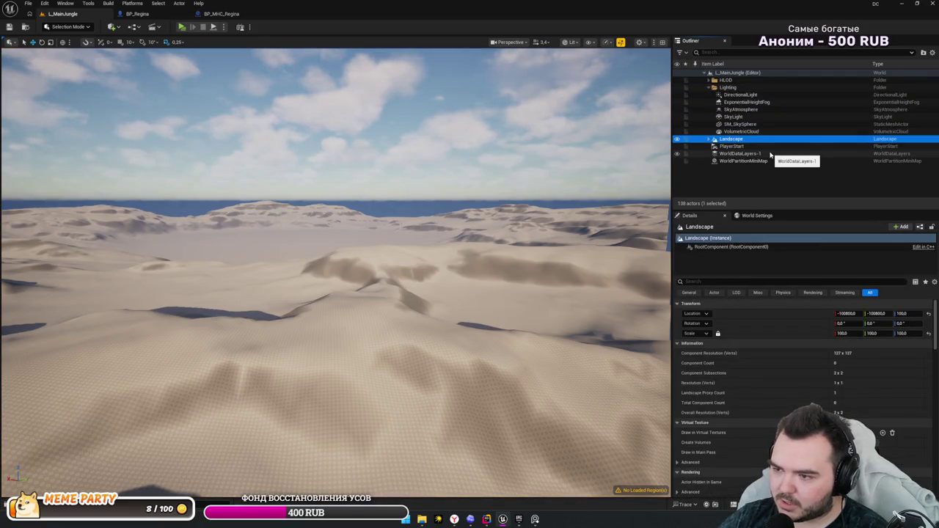
- Expand Landscape, browse its Move To actions without choosing, and frame LandscapeStreamingProxy_0_0_0
left_click(708, 139)
scroll(729, 165, "down", 3)
scroll(729, 164, "down", 3)
scroll(719, 132, "up", 3)
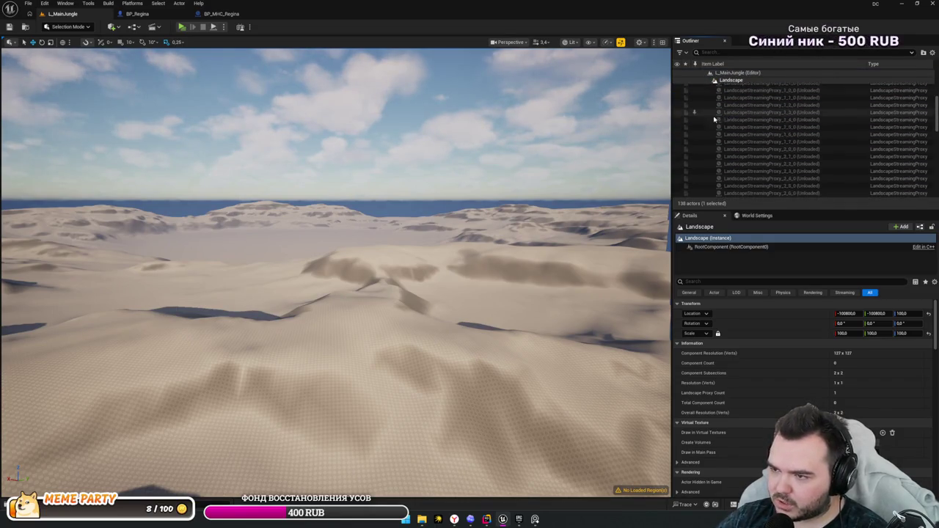
scroll(714, 119, "up", 2)
right_click(698, 136)
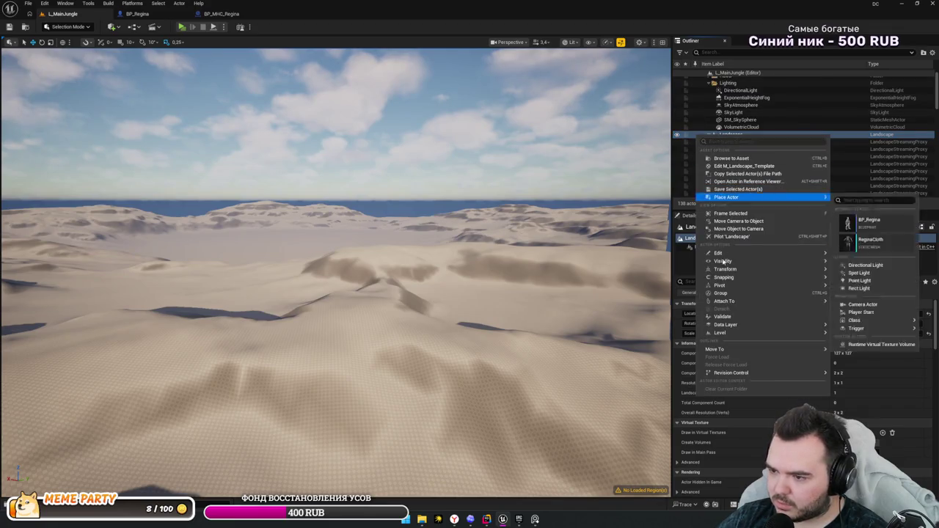
mouse_move(741, 333)
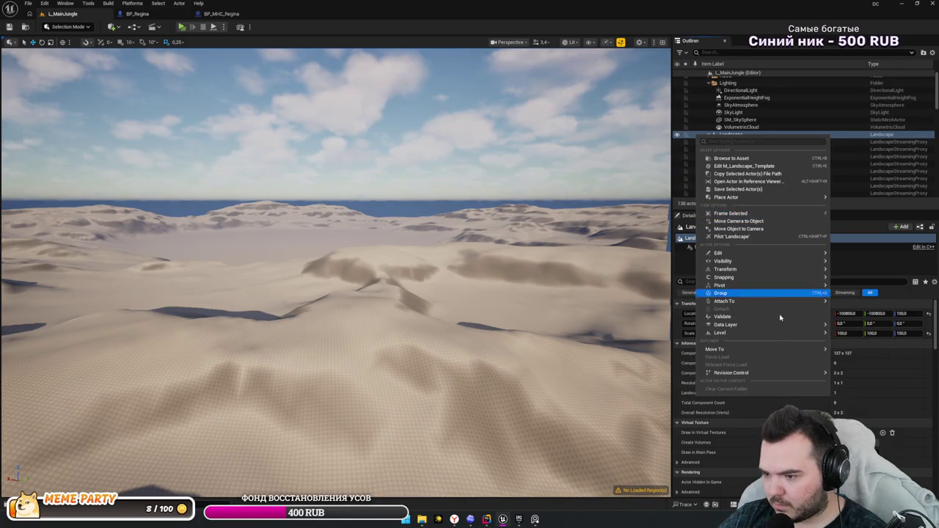
mouse_move(790, 350)
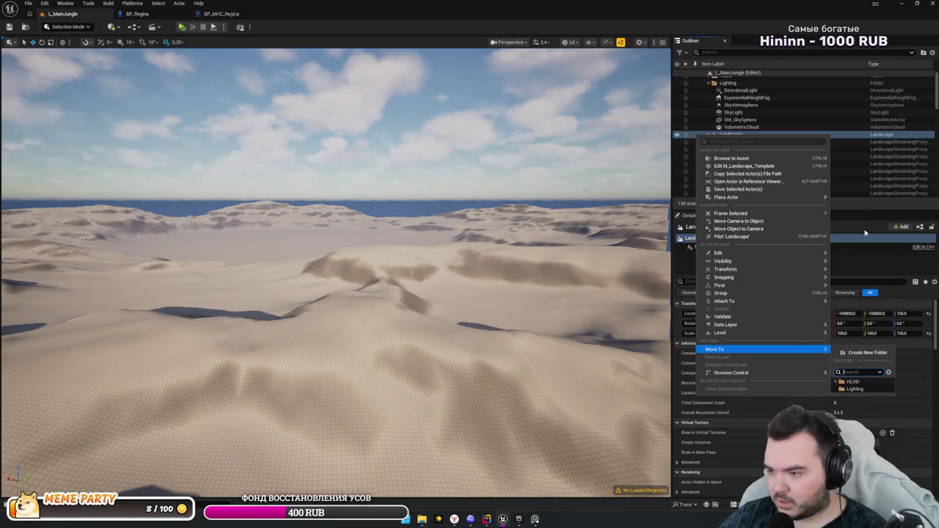
key("Escape")
left_click(806, 164)
double_click(759, 142)
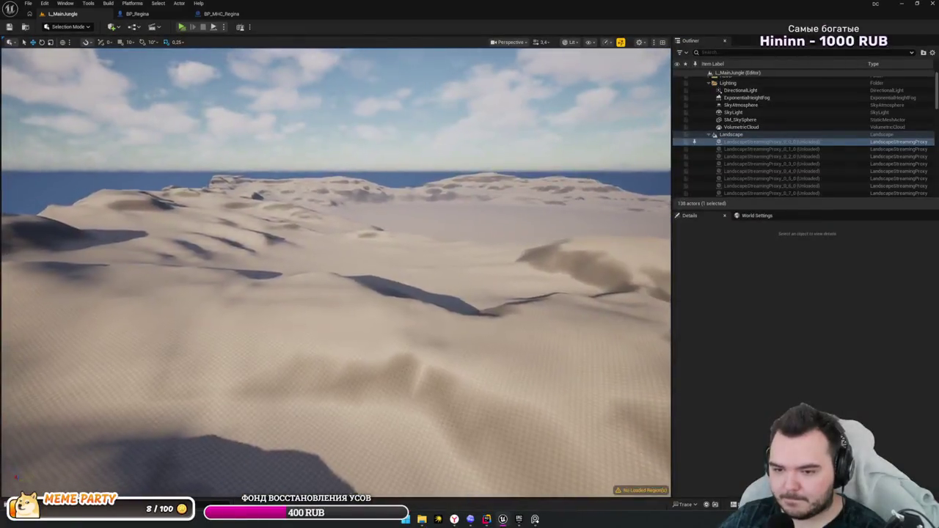
- Adjust camera speed while flying low over the flat basin toward the ridge, then open the Build menu
scroll(335, 273, "up", 5)
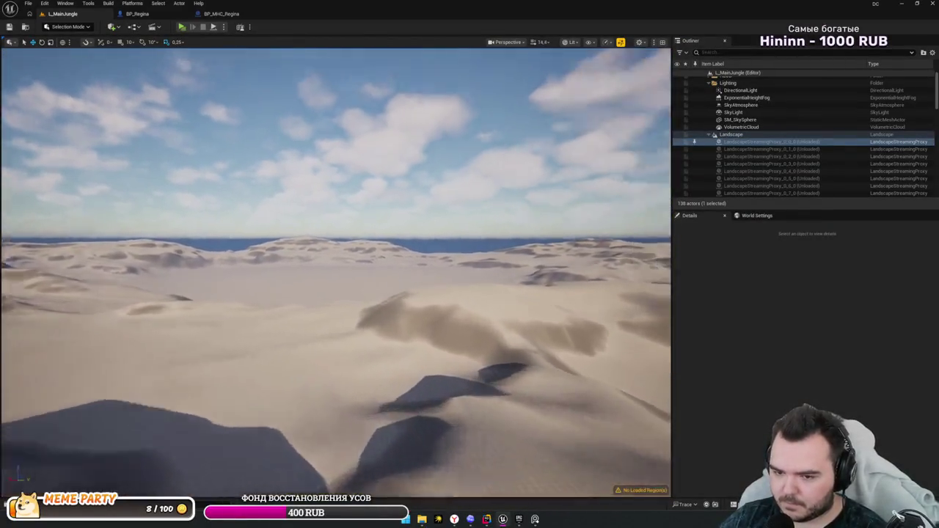
scroll(335, 272, "down", 5)
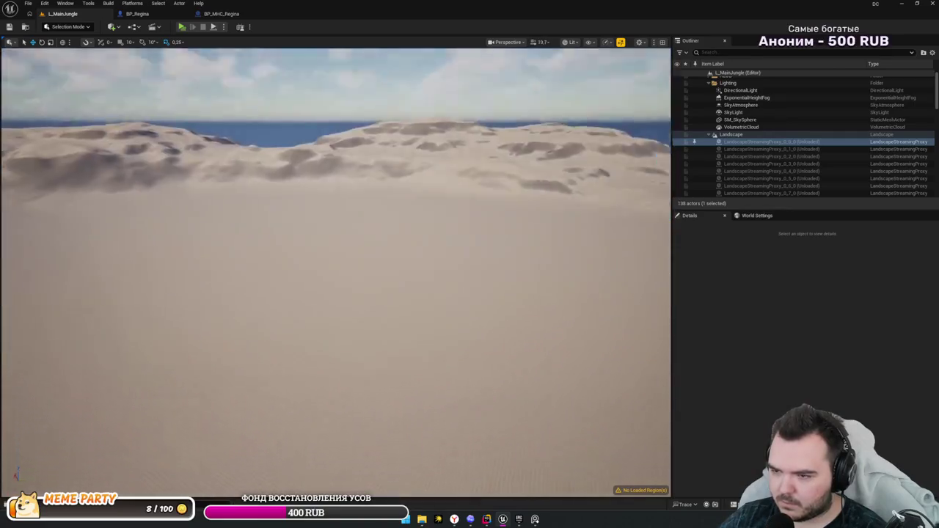
scroll(591, 247, "down", 2)
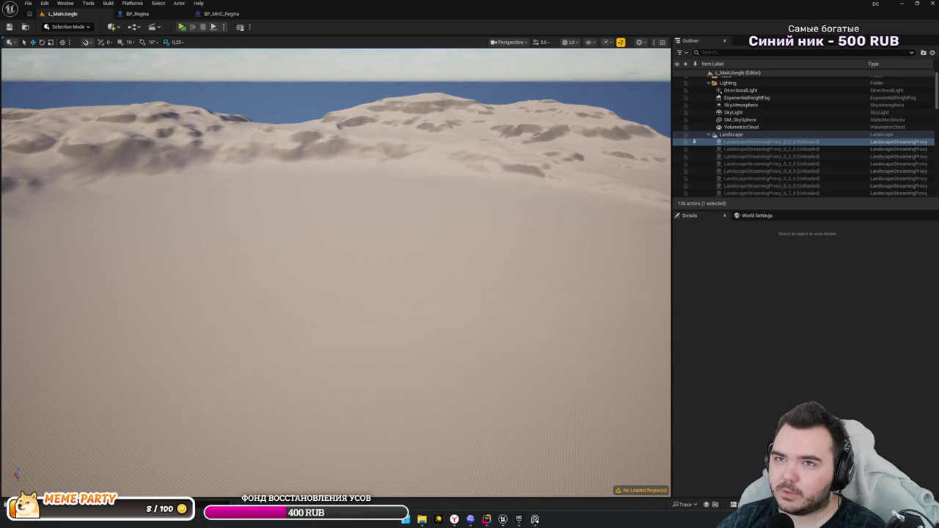
left_click(107, 3)
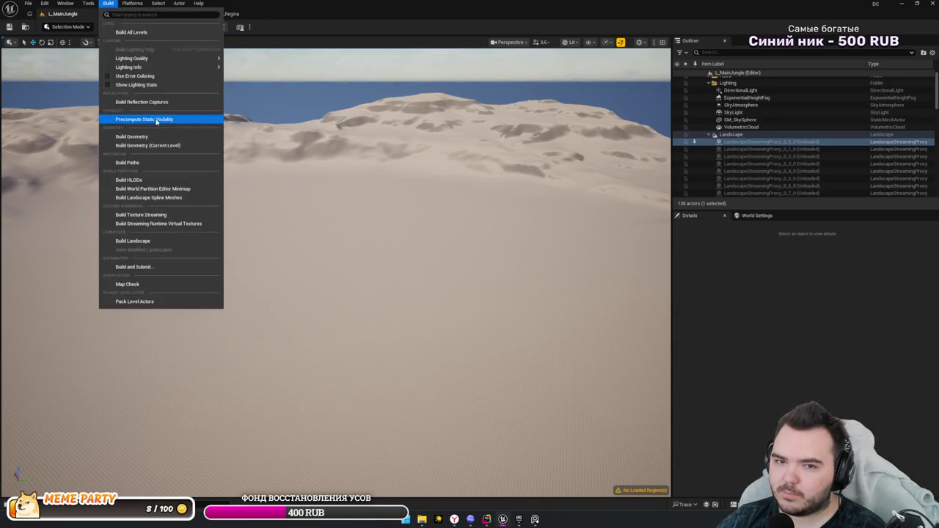
- Choose Build HLODs, move its dialog aside, and confirm building the HLODs
left_click(145, 180)
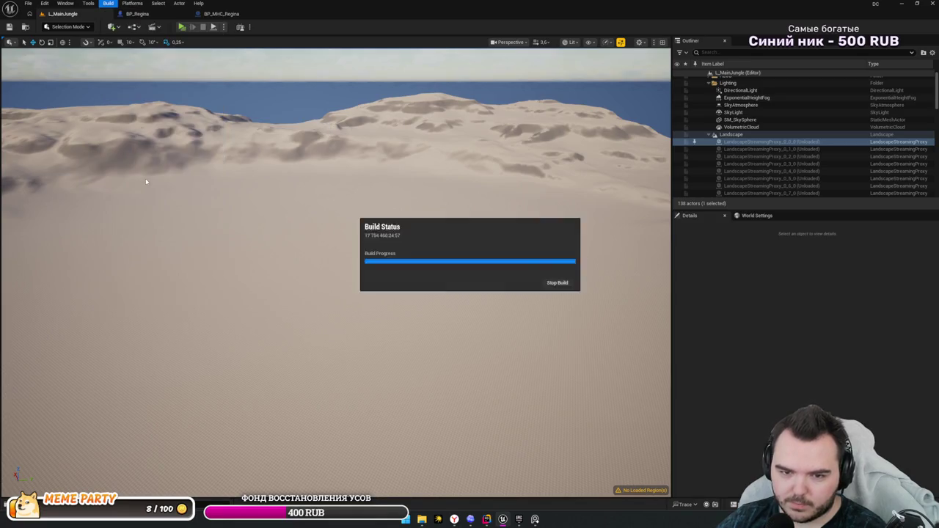
left_click_drag(459, 215, 447, 292)
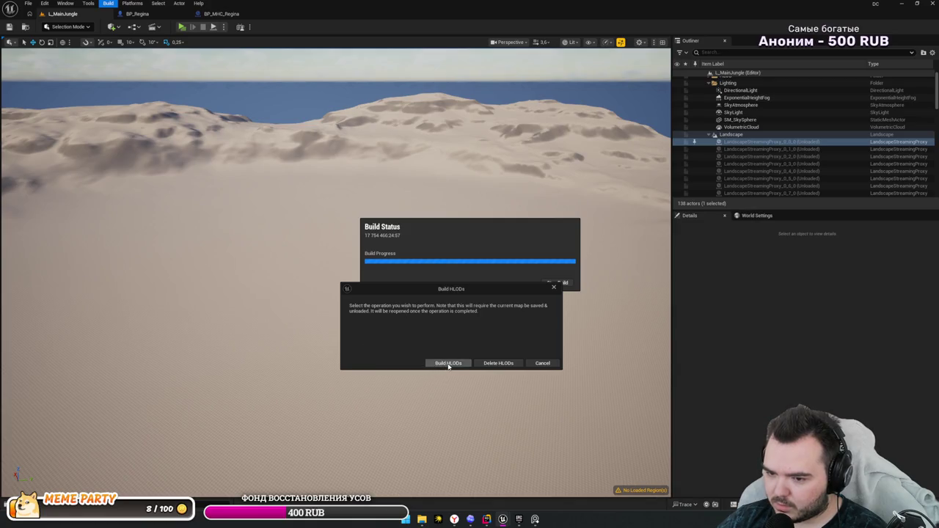
left_click(448, 364)
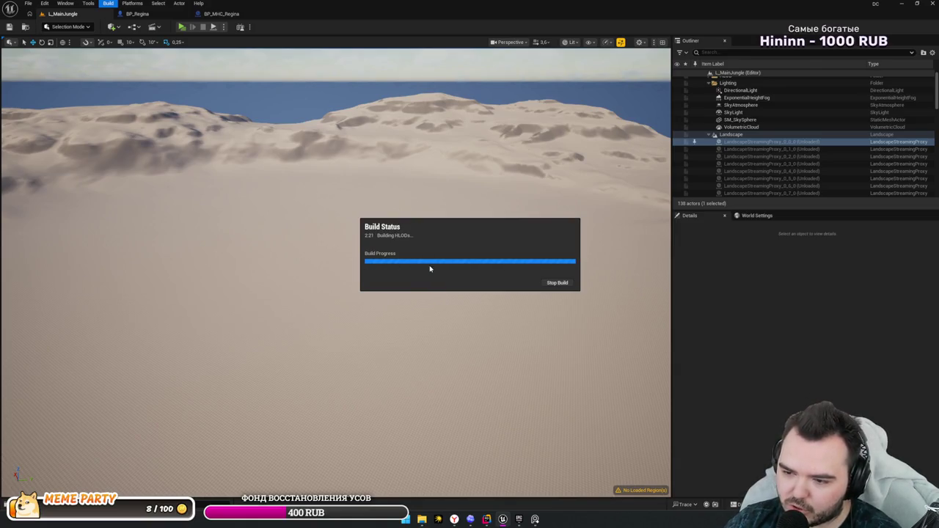
- Stop the HLOD build after about 2:23 and acknowledge the Build cancelled message
left_click(552, 282)
left_click(494, 270)
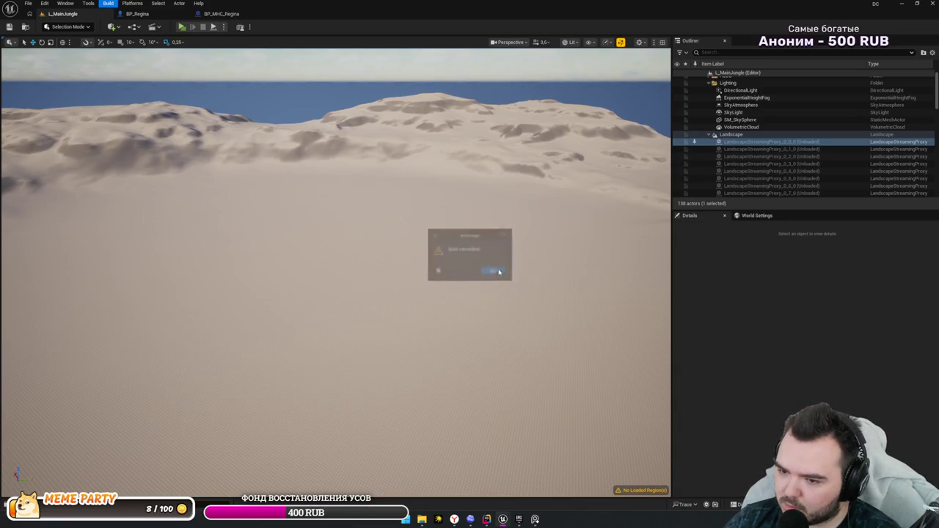
- Select the Landscape, then fly over the ridge and select an HLOD tile on the terrain
left_click(730, 138)
scroll(776, 308, "down", 1)
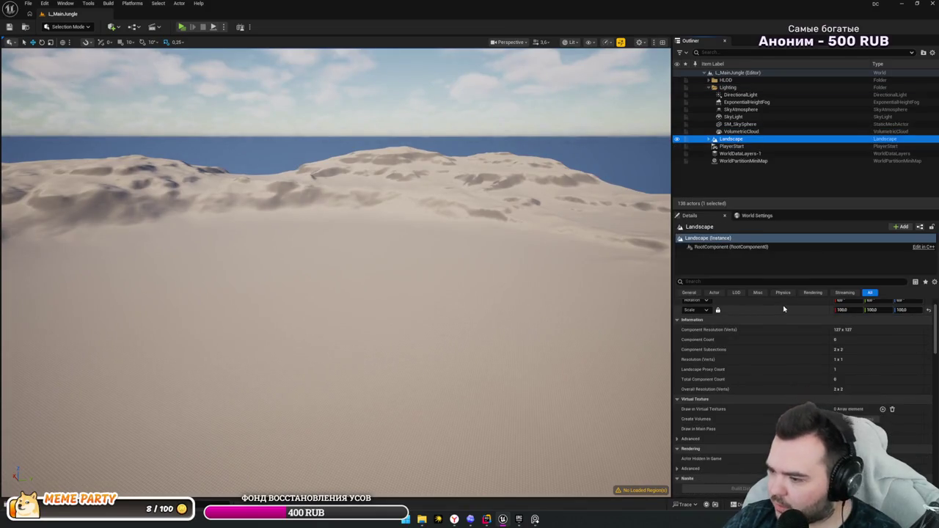
left_click_drag(367, 330, 344, 256)
left_click(506, 256)
mouse_move(506, 256)
left_mouse_down()
mouse_move(499, 253)
mouse_move(506, 256)
left_mouse_up()
scroll(807, 147, "down", 10)
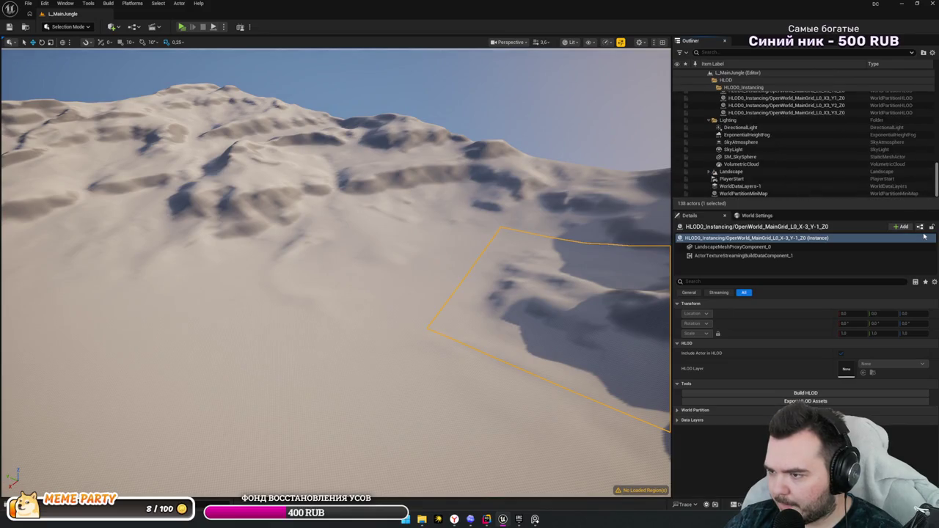
left_click_drag(337, 294, 289, 319)
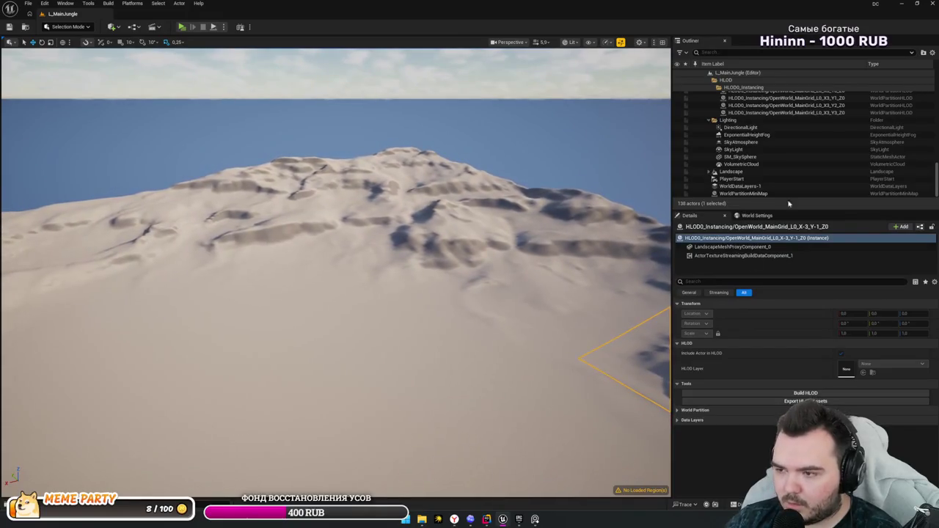
- Reselect the Landscape in the Outliner and show the Selection Mode list of editor modes
left_click(680, 165)
left_click(708, 171)
left_click(730, 171)
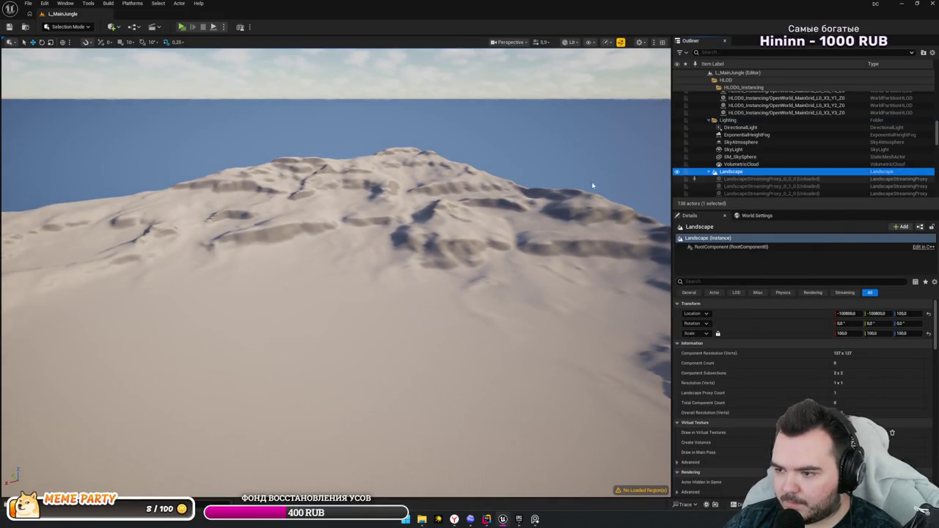
left_click(73, 27)
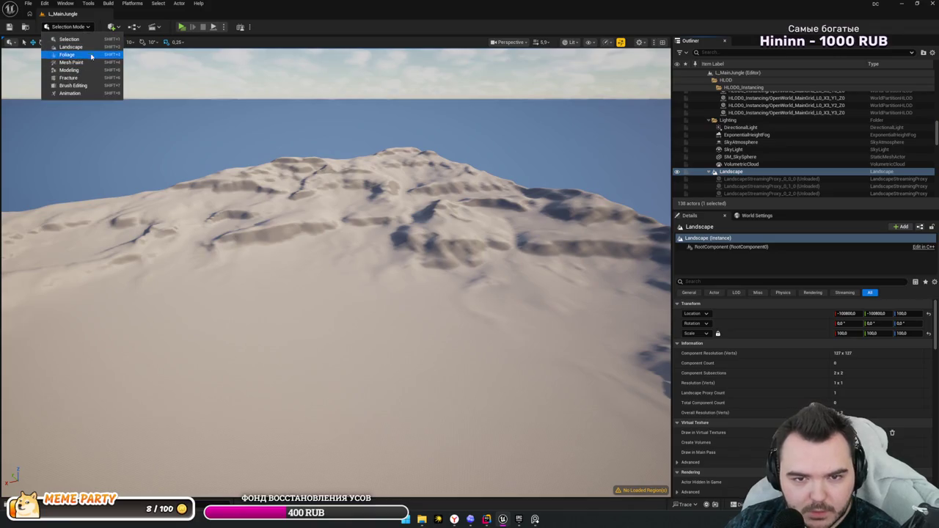
- Enter Landscape Mode's Manage tools, try the Delete tool, then return to Select
left_click(69, 50)
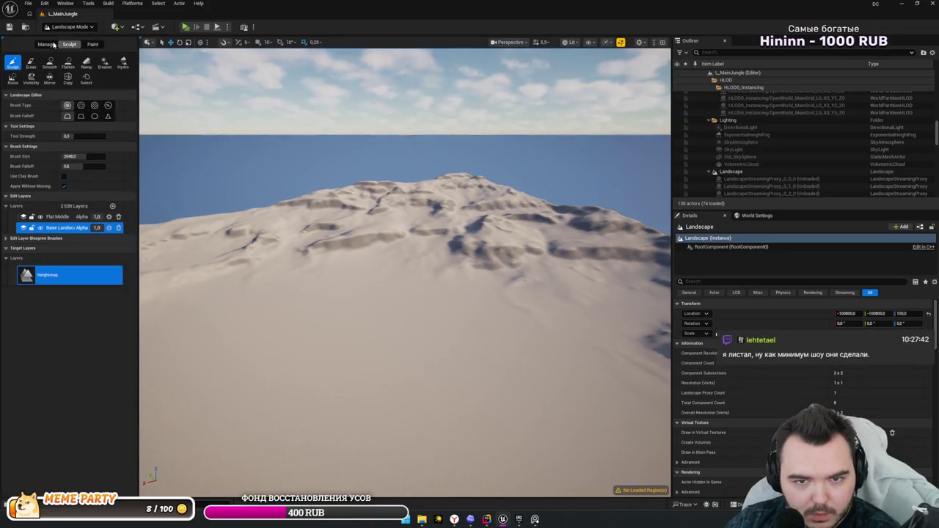
left_click(46, 44)
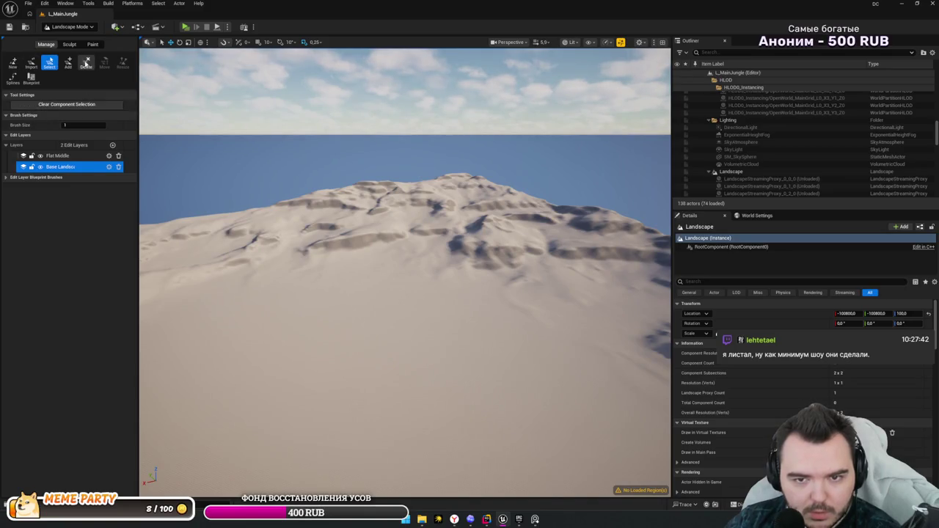
left_click(86, 63)
scroll(454, 195, "up", 5)
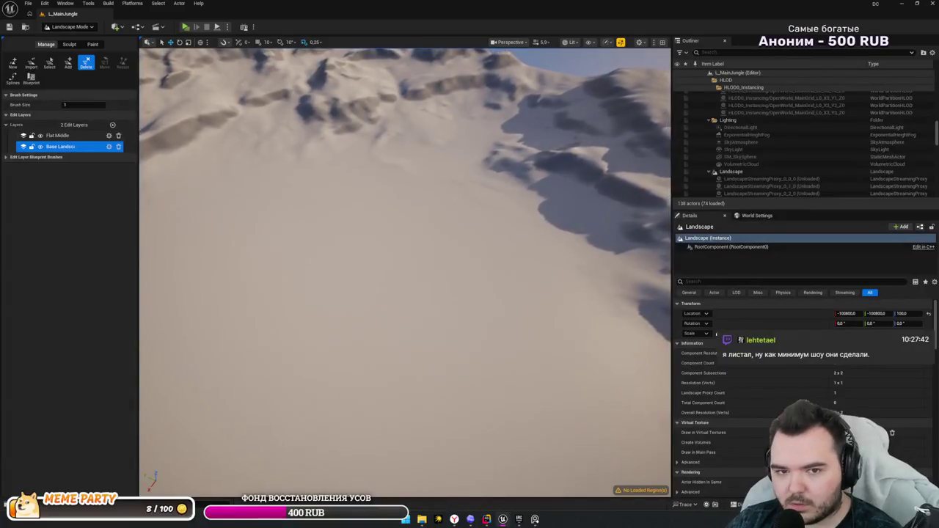
scroll(407, 150, "up", 1)
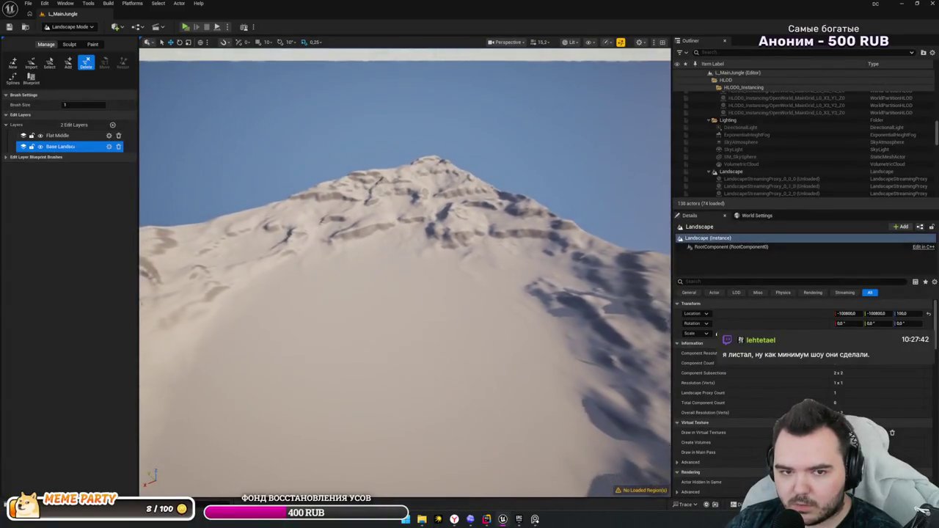
left_click_drag(405, 192, 470, 196)
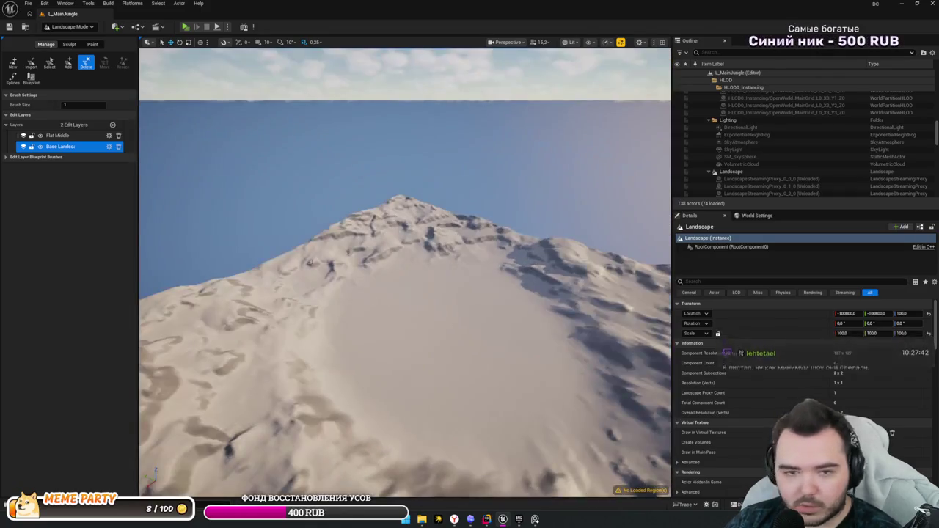
left_click(49, 64)
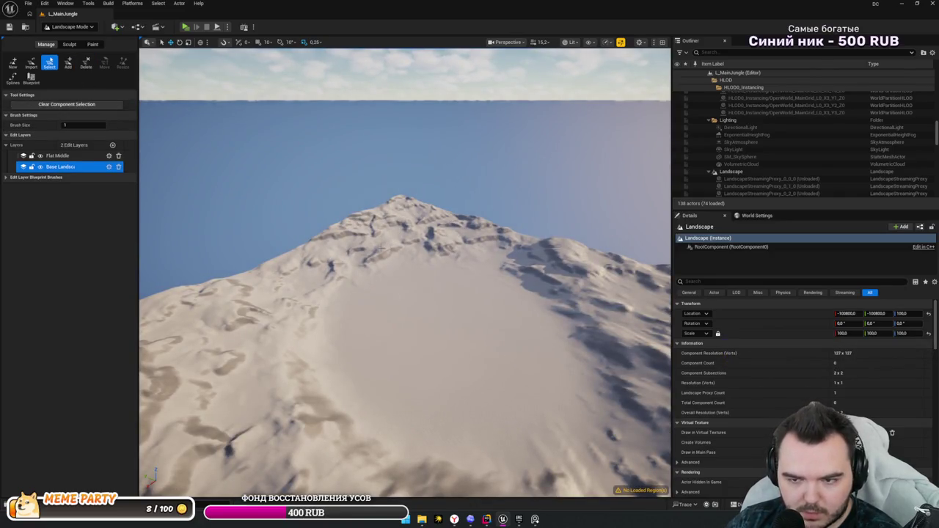
- Toggle the Base Landscape layer's visibility off and on, then make Flat Middle the active layer
left_click(102, 156)
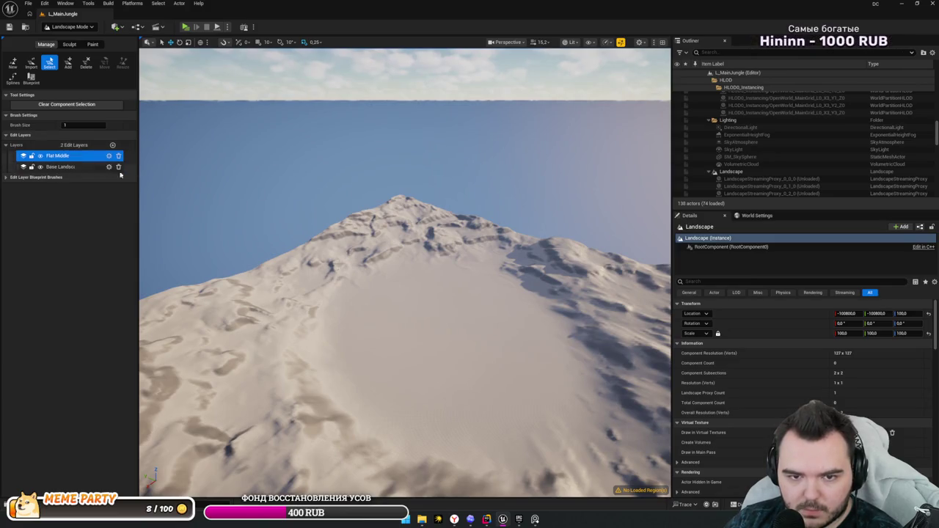
left_click(108, 167)
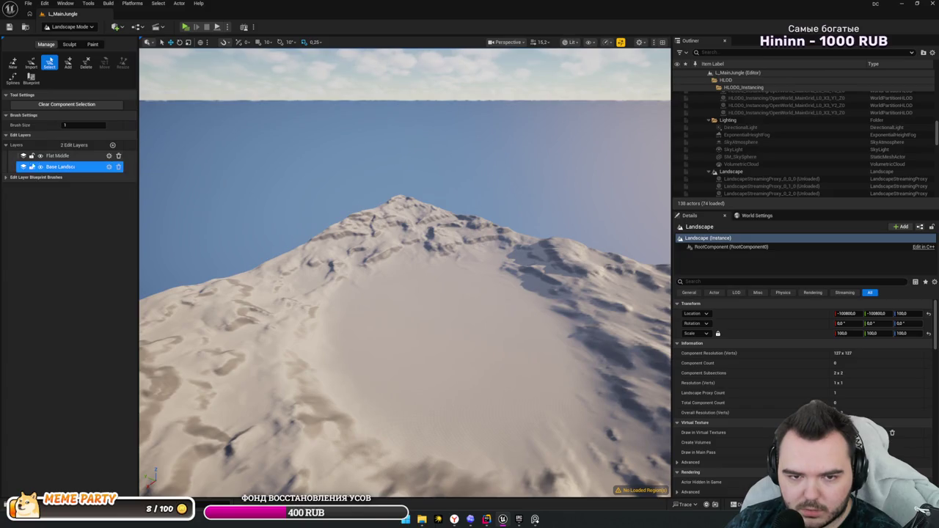
left_click(32, 167)
left_click(40, 167)
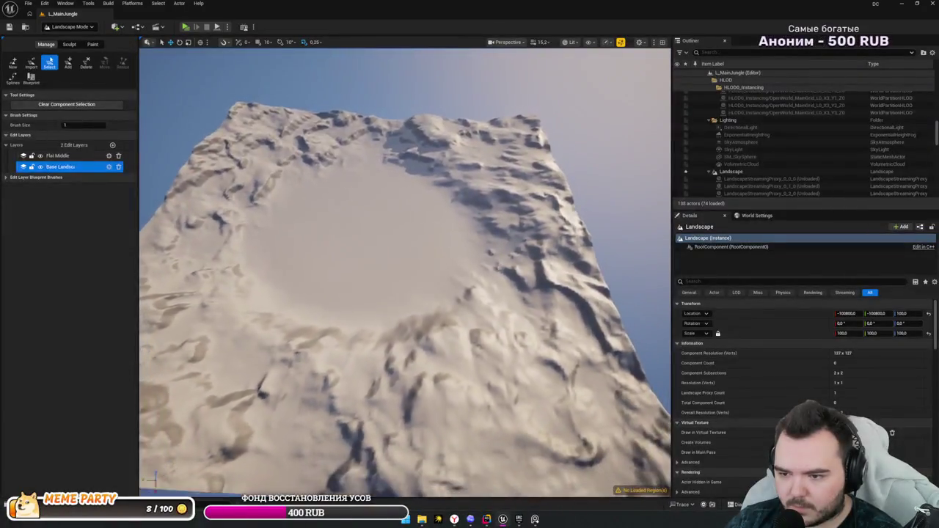
left_click(115, 157)
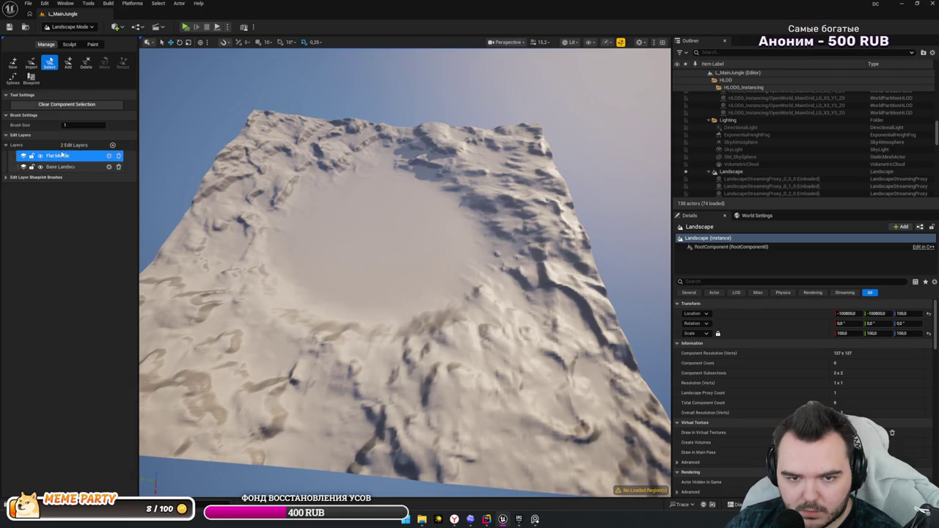
left_click(74, 45)
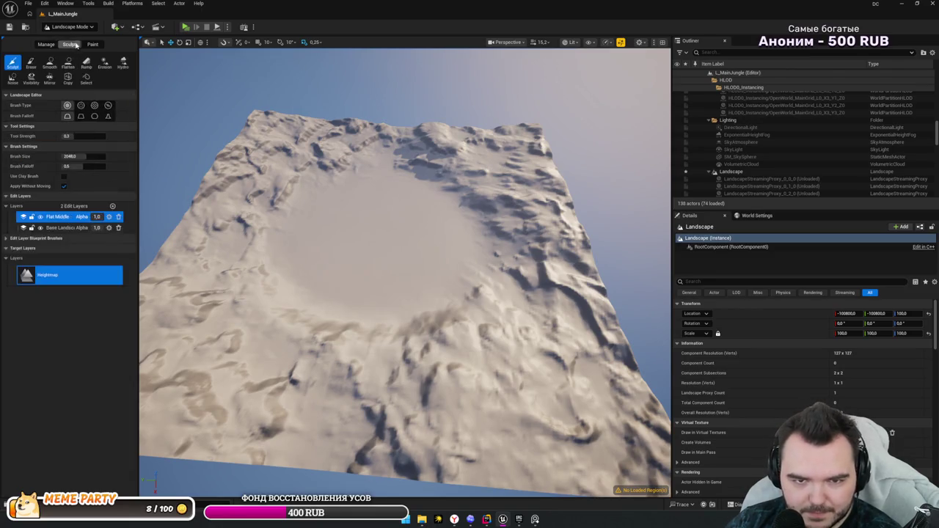
- Back in Manage, collapse and select the Landscape actor in the Outliner, then orbit toward the crater
left_click(46, 45)
left_click(708, 172)
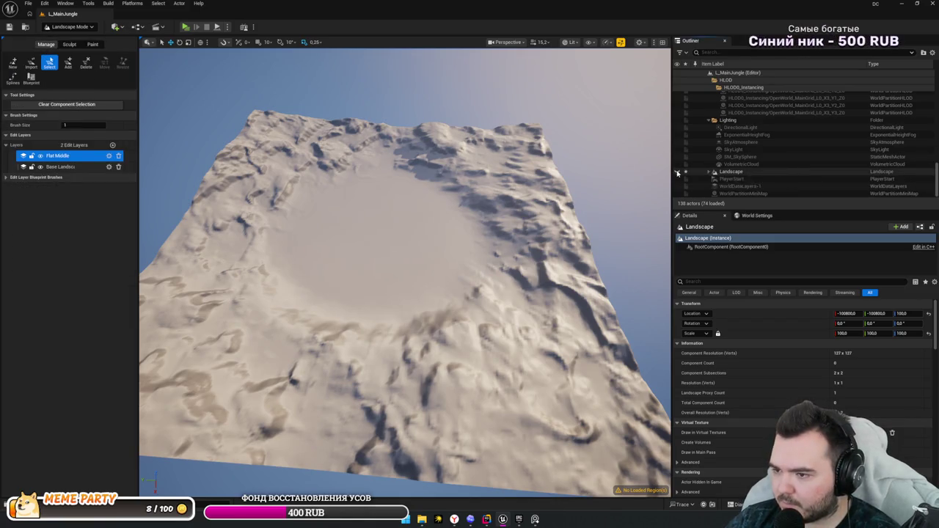
left_click(730, 174)
scroll(737, 158, "up", 6)
scroll(737, 157, "up", 5)
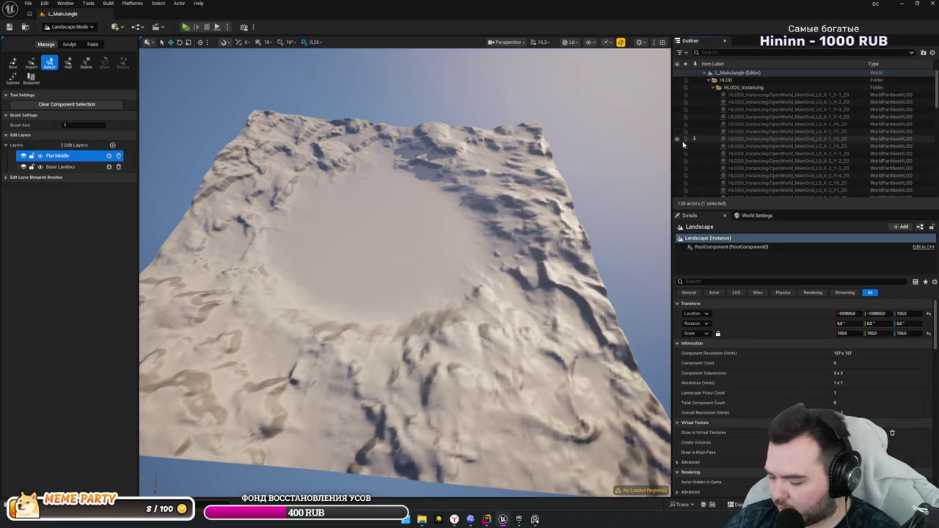
left_click_drag(515, 158, 476, 169)
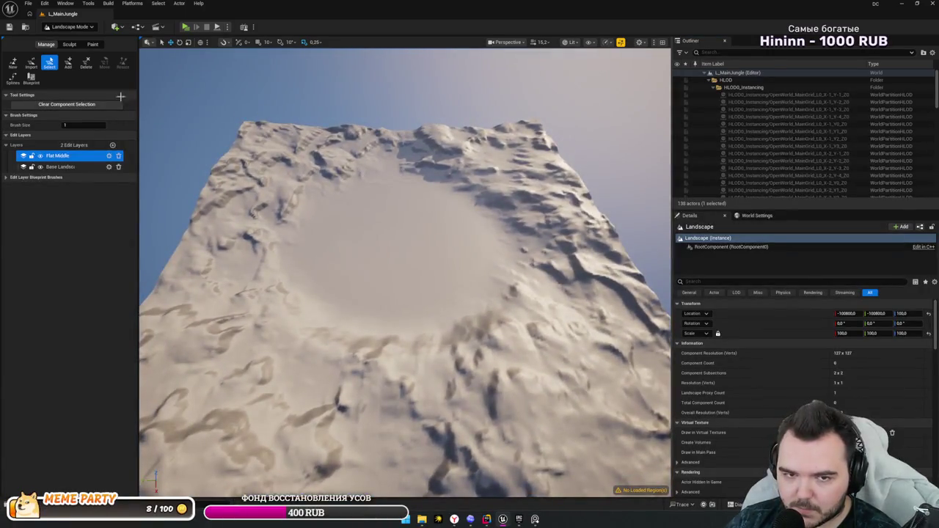
- Pick the Erase sculpt tool and move the camera along the landscape's edge
left_click(69, 44)
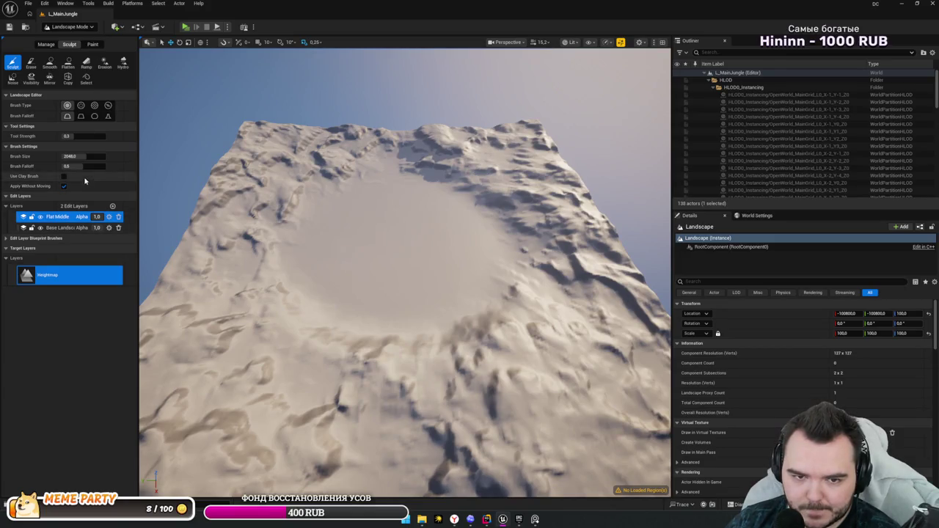
left_click(31, 63)
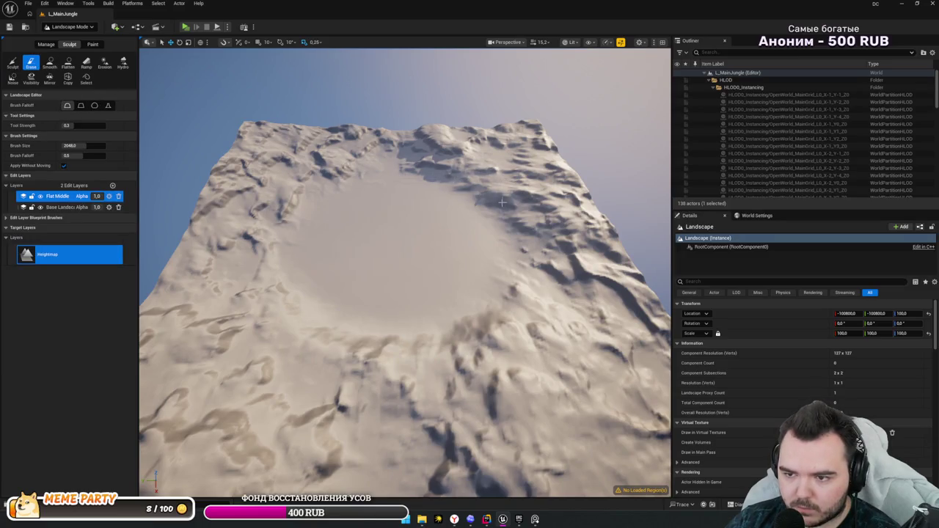
left_click_drag(501, 202, 543, 228)
mouse_move(339, 161)
left_mouse_down()
mouse_move(349, 167)
mouse_move(339, 160)
left_mouse_up()
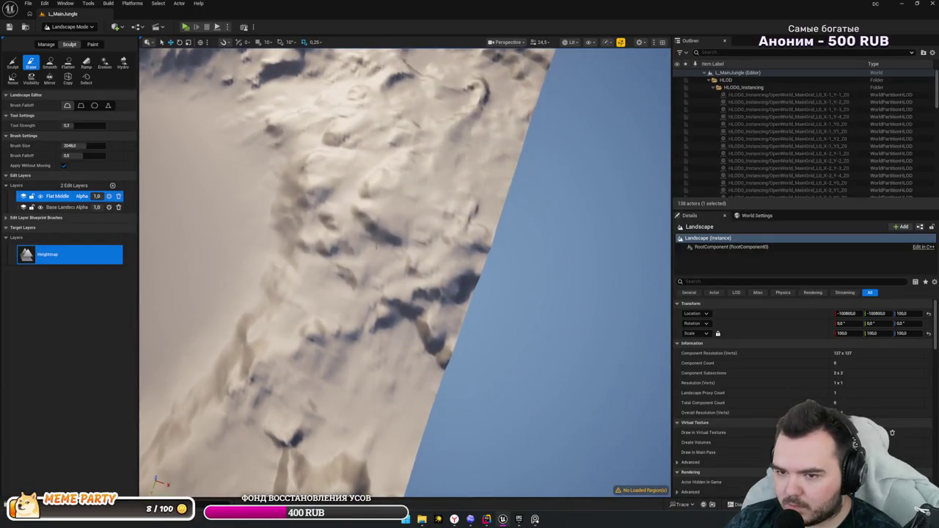
mouse_move(336, 301)
left_mouse_down()
mouse_move(344, 293)
mouse_move(336, 302)
left_mouse_up()
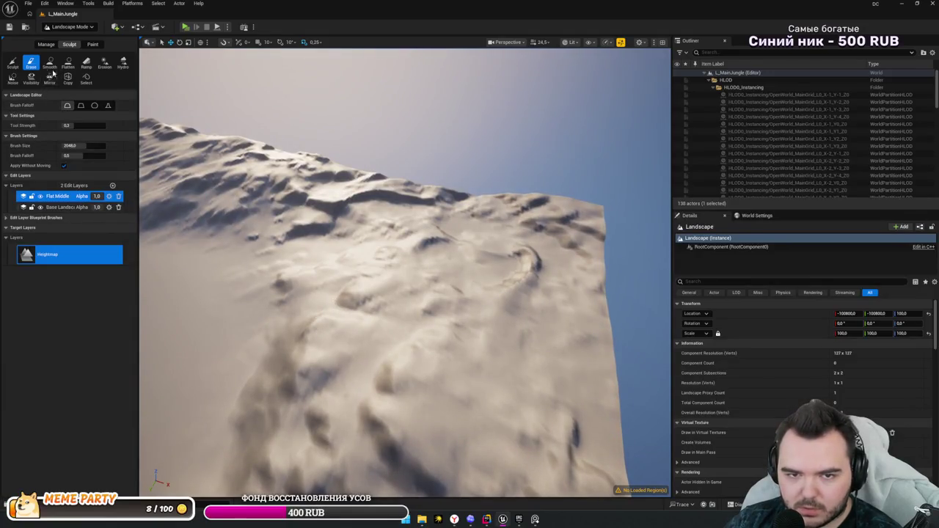
- Try the Erosion tool, make Base Landscape the active edit layer, and return to Manage
left_click(105, 62)
mouse_move(335, 272)
left_mouse_down()
mouse_move(336, 293)
mouse_move(357, 319)
left_mouse_up()
left_click(68, 287)
left_click(45, 44)
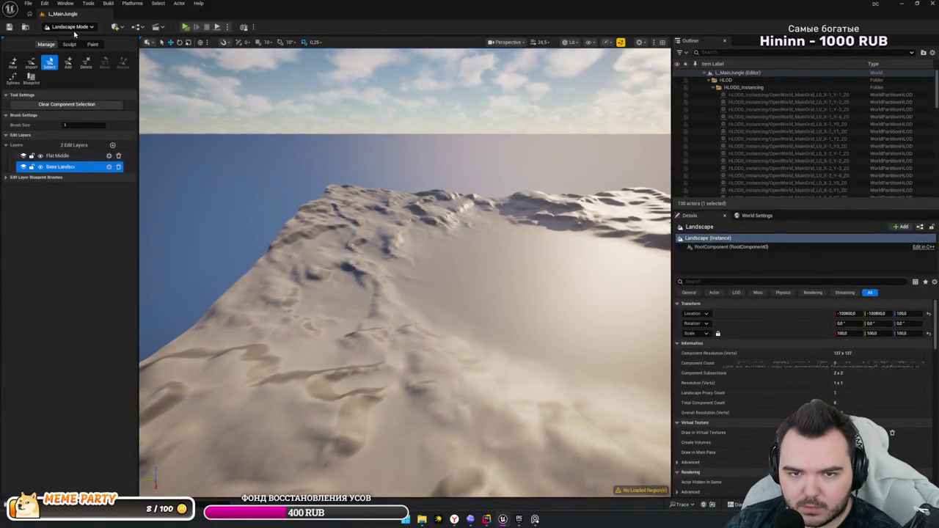
left_click(70, 27)
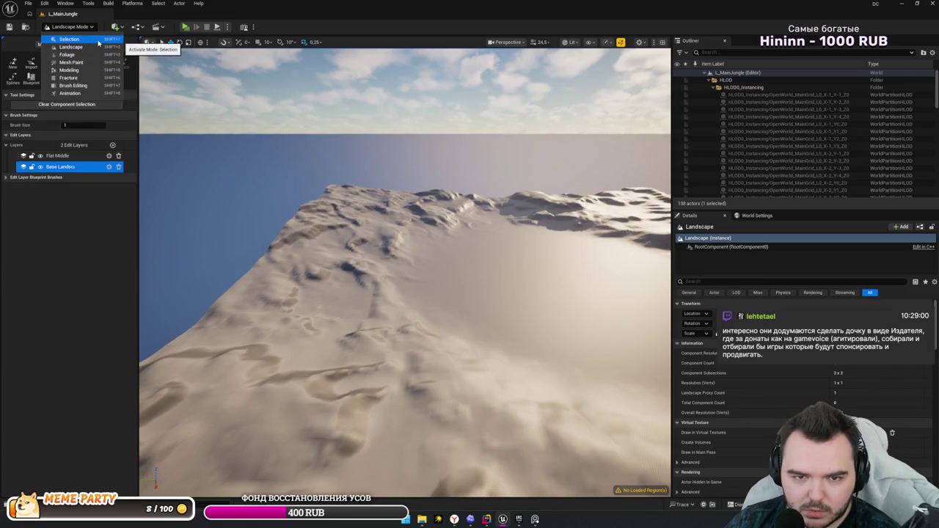
- Switch to Selection mode and create a new level from the Open World template
left_click(68, 39)
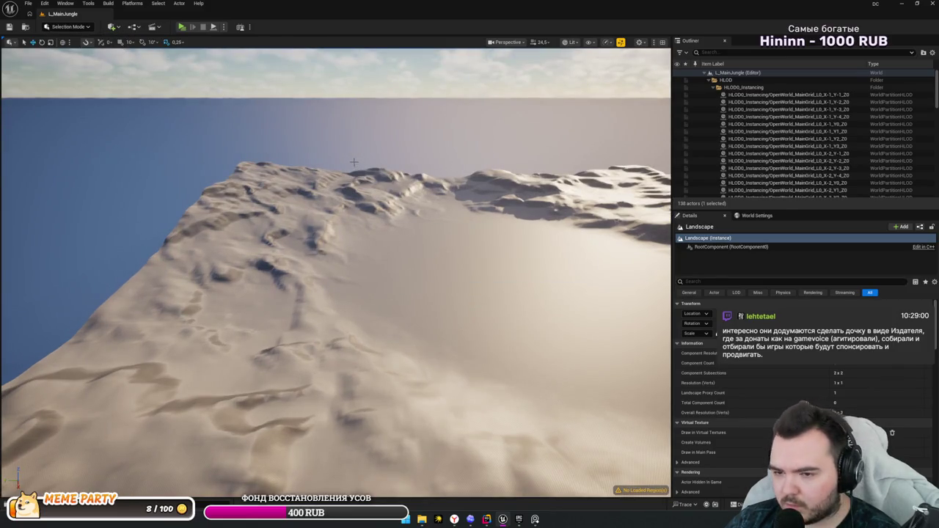
left_click(28, 2)
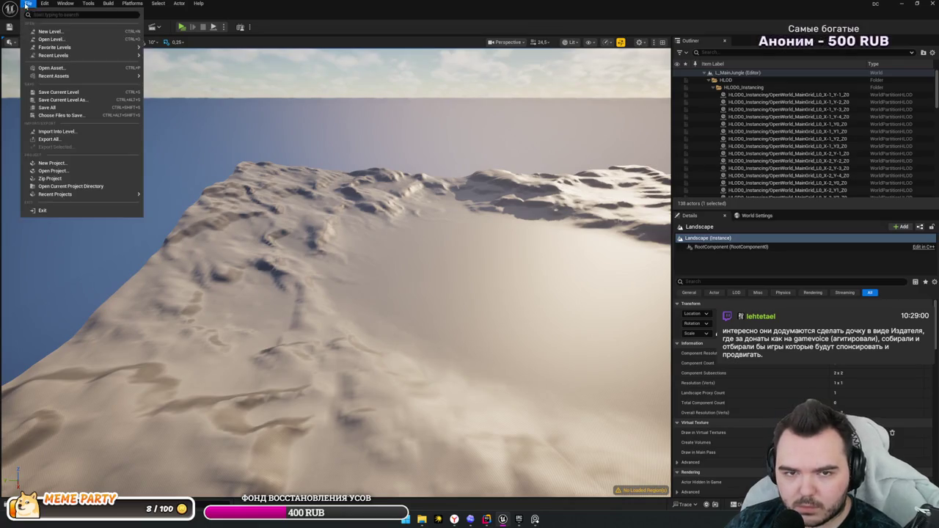
left_click(73, 32)
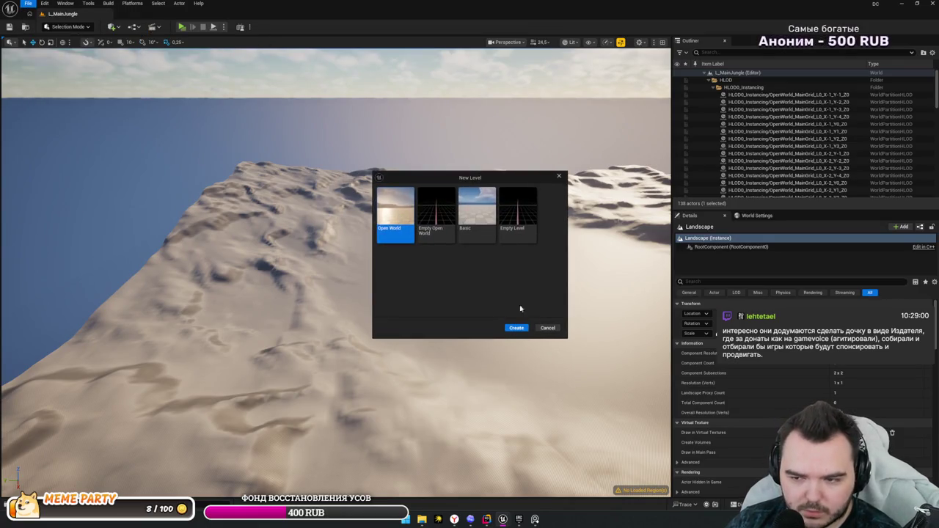
left_click(515, 328)
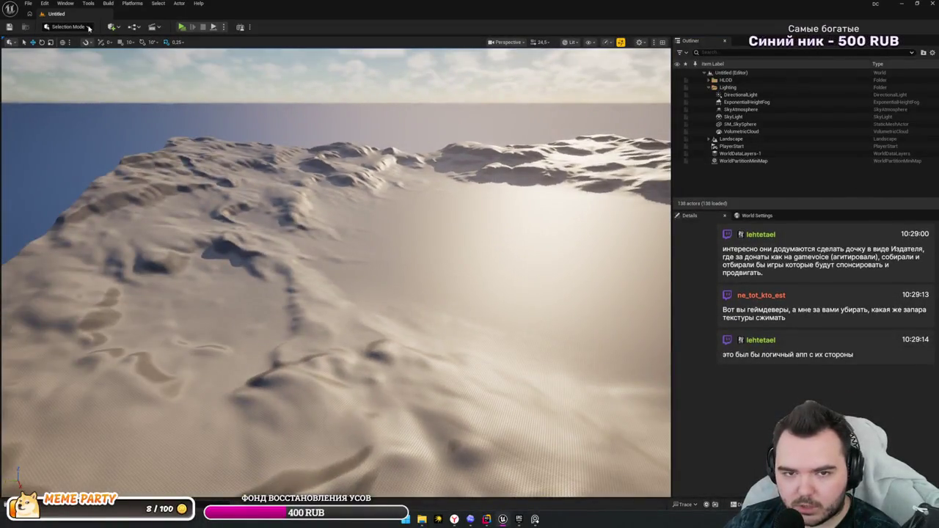
- Enter Landscape mode with Shift+2, select a landscape component and fly over the terrain
left_click(89, 27)
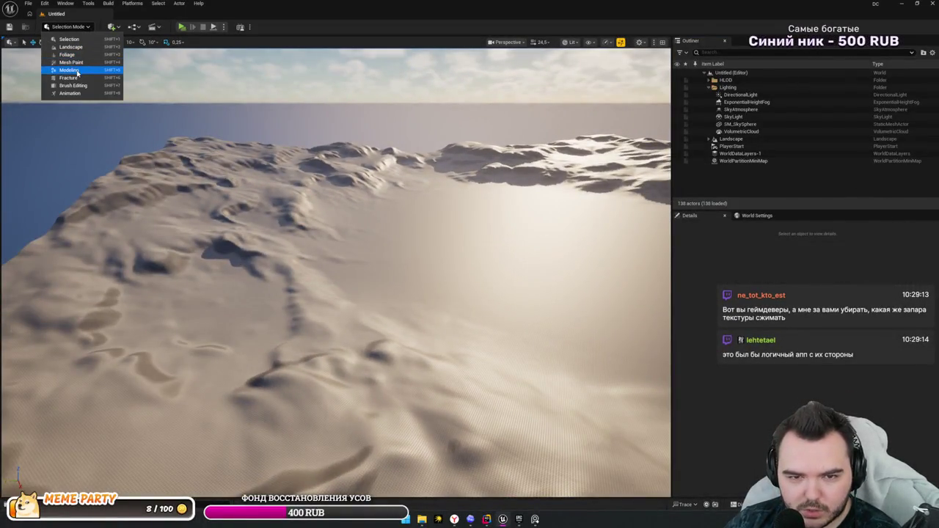
left_click(124, 70)
key("shift+2")
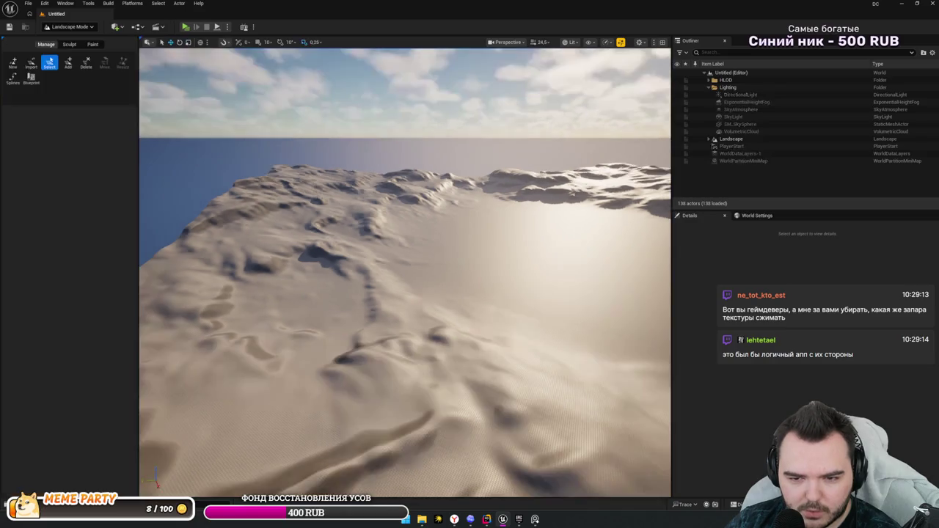
right_click(151, 85)
left_click(387, 192)
left_click_drag(387, 192, 323, 176)
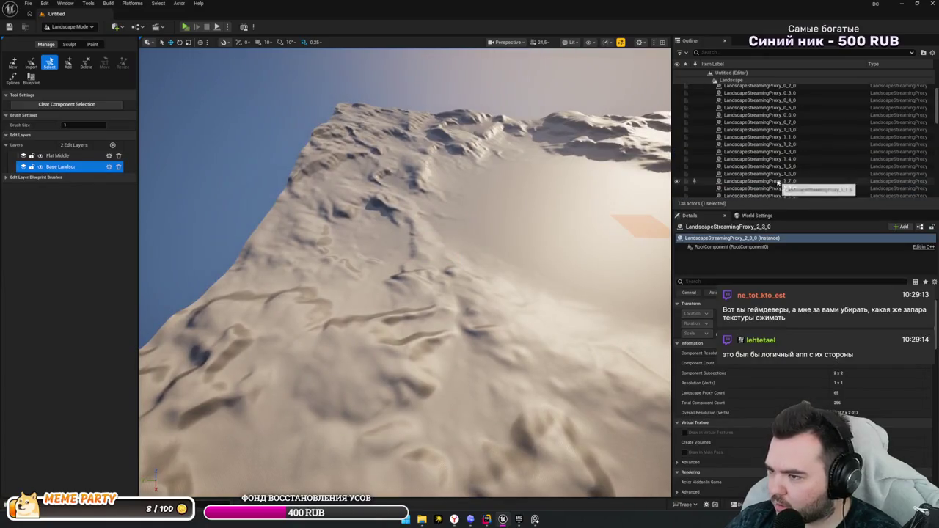
- Select the Landscape actor and delete a strip of components along the left edge
left_click(759, 176)
key("Left")
key("Left")
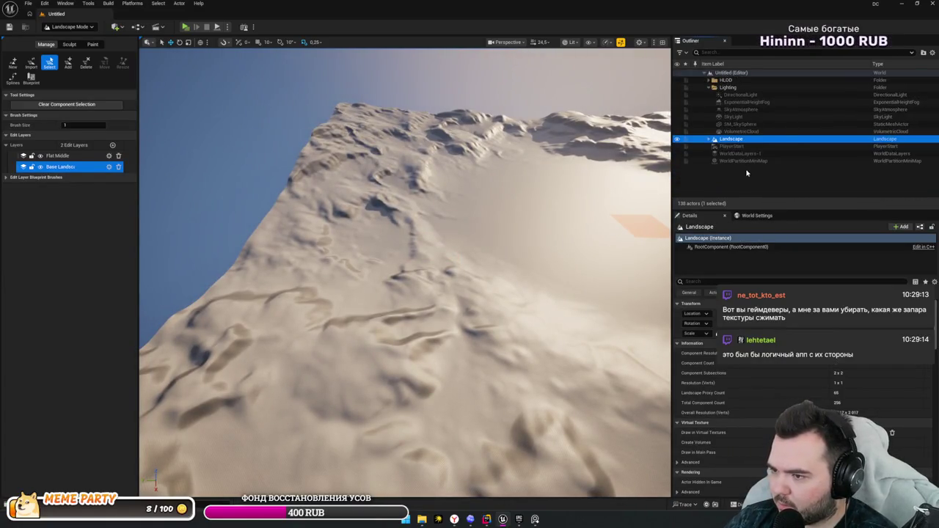
left_click(709, 81)
left_click(709, 80)
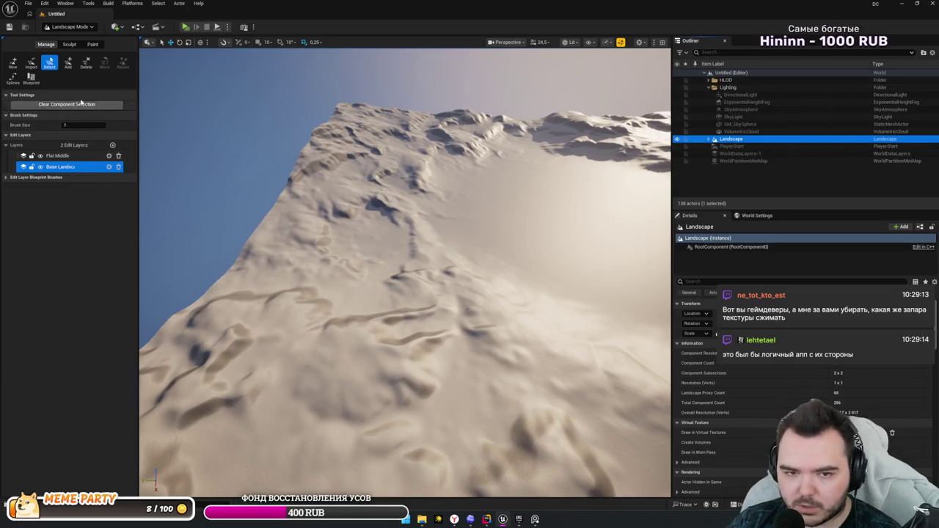
left_click(86, 63)
left_click_drag(309, 208, 338, 118)
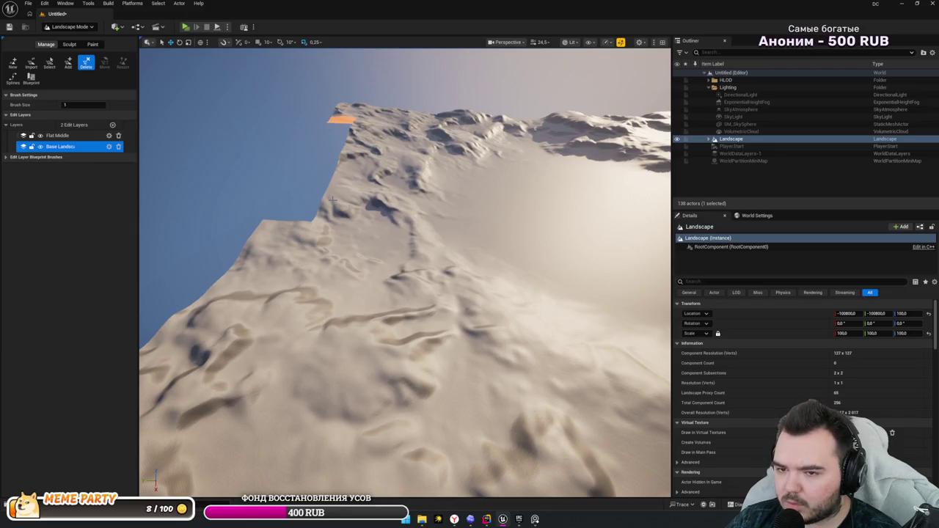
scroll(333, 198, "up", 5)
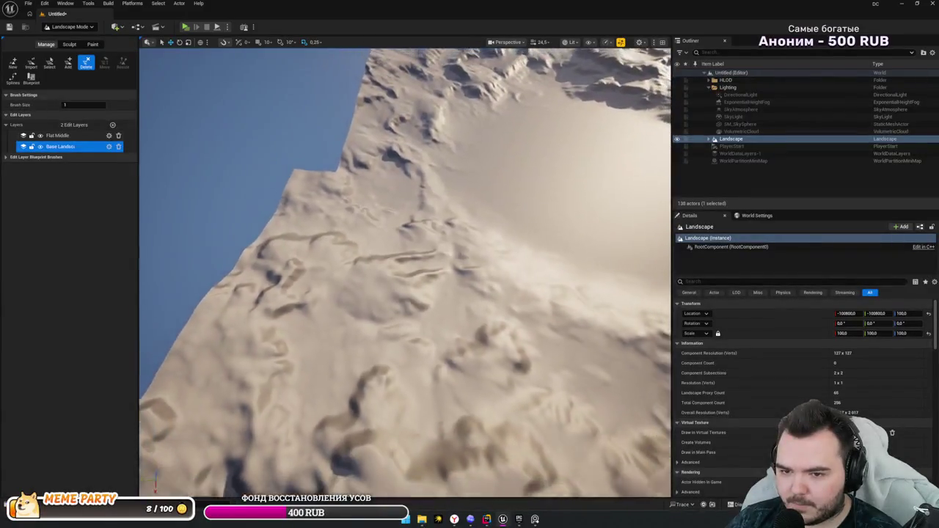
scroll(348, 206, "down", 5)
mouse_move(348, 206)
left_mouse_down()
mouse_move(323, 330)
mouse_move(337, 207)
left_mouse_up()
mouse_move(308, 348)
left_mouse_down()
mouse_move(325, 364)
mouse_move(623, 371)
mouse_move(455, 325)
mouse_move(533, 215)
mouse_move(519, 214)
left_mouse_up()
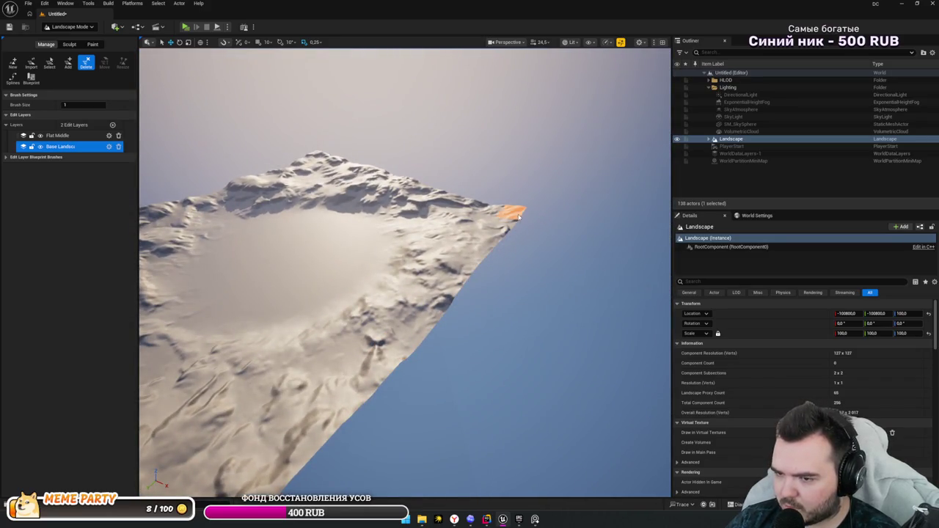
left_click_drag(590, 325, 576, 334)
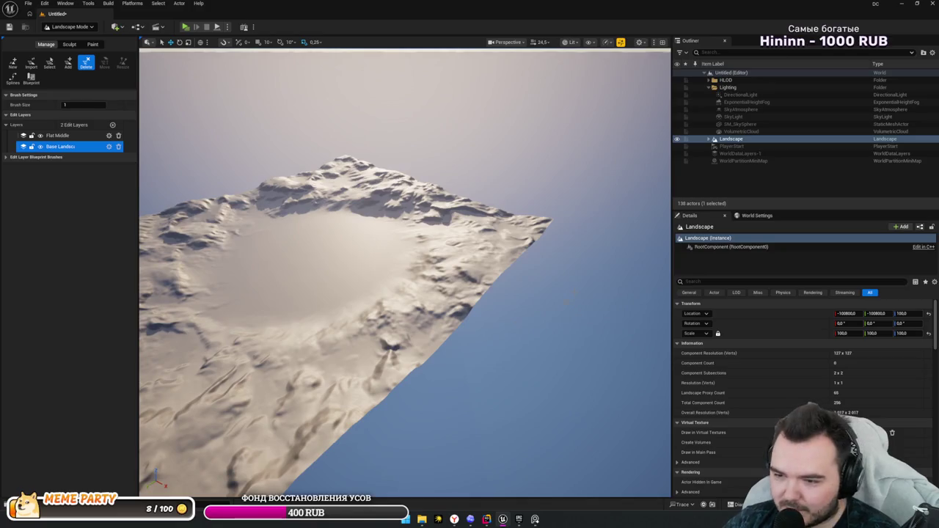
left_click_drag(577, 336, 293, 282)
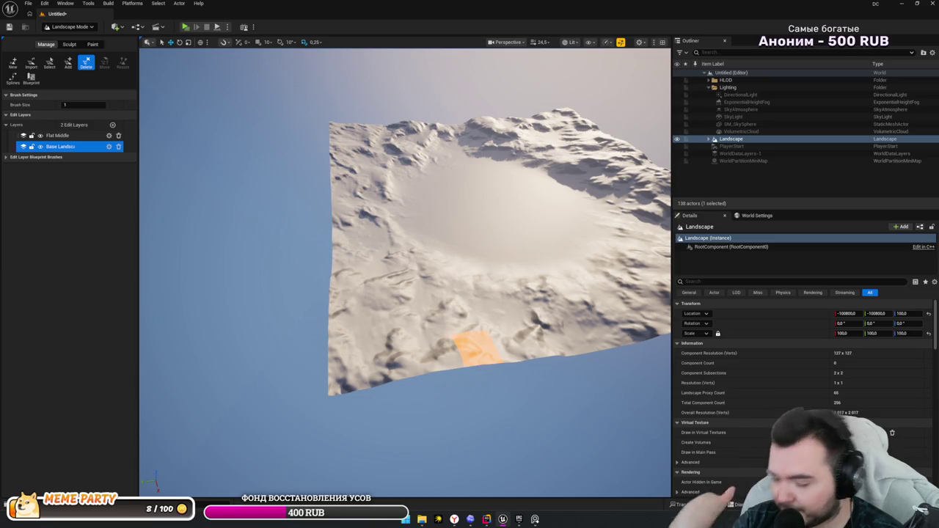
left_click_drag(506, 470, 443, 443)
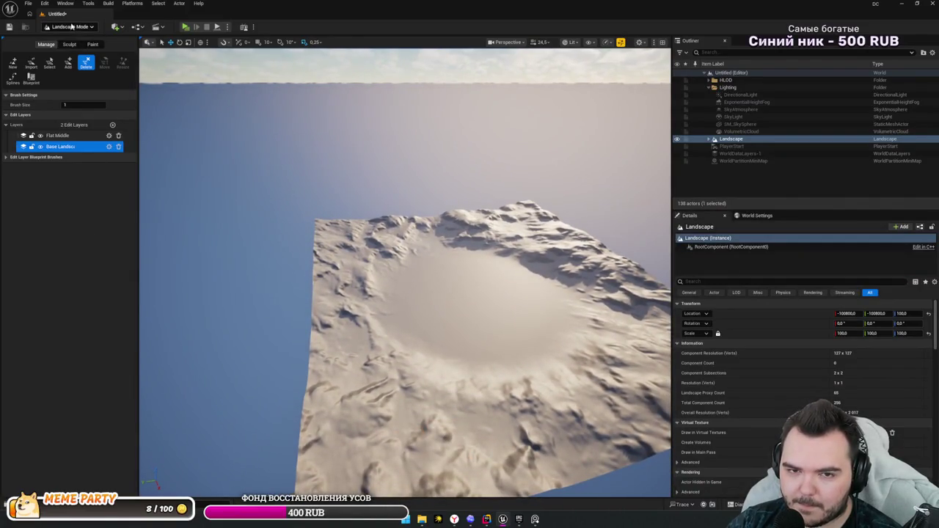
- Switch the editor from Landscape mode back to Selection mode
left_click(71, 26)
left_click(117, 57)
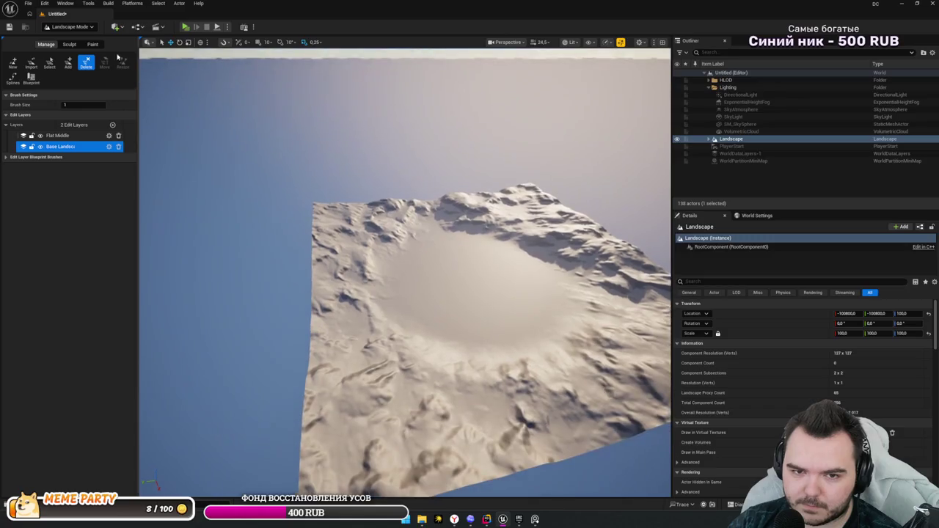
left_click(72, 27)
left_click(69, 39)
left_click(80, 27)
- Open the L_MainJungle level without saving the Untitled one, then select SM_SkySphere
left_click(81, 27)
left_click(28, 3)
left_click(50, 39)
double_click(434, 198)
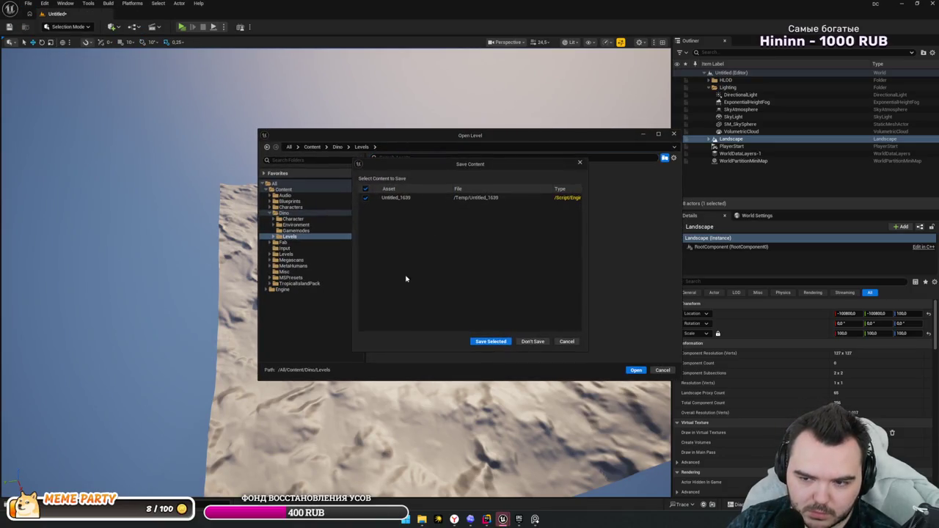
left_click(534, 342)
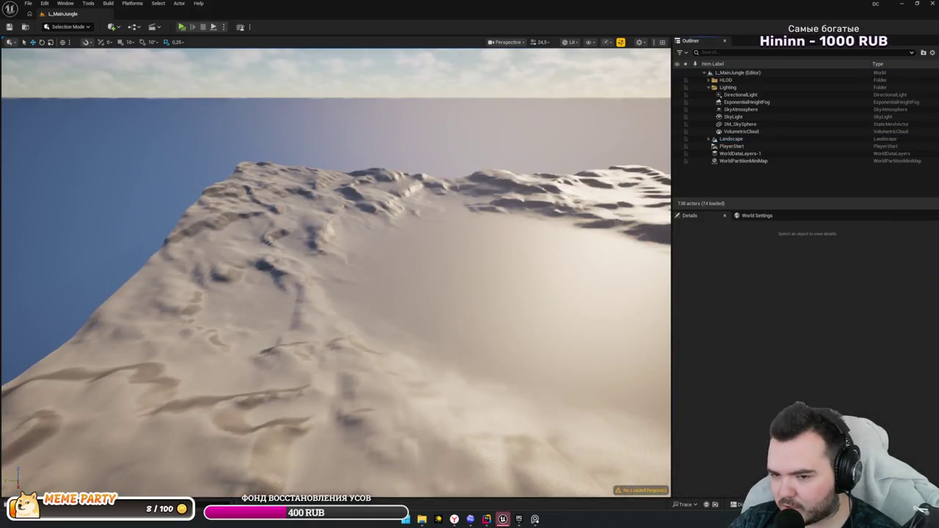
left_click(103, 224)
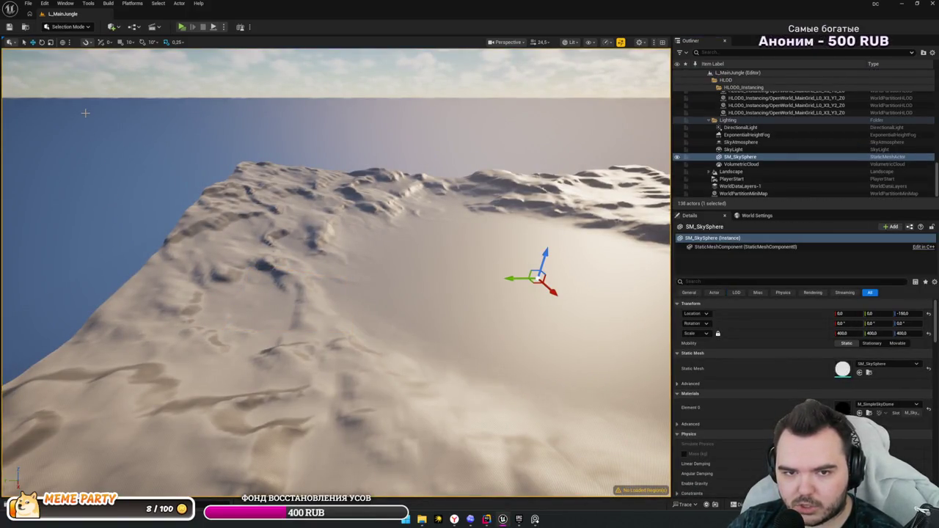
- In Landscape mode make Flat Middle the active edit layer, then return to Selection mode
key("shift+2")
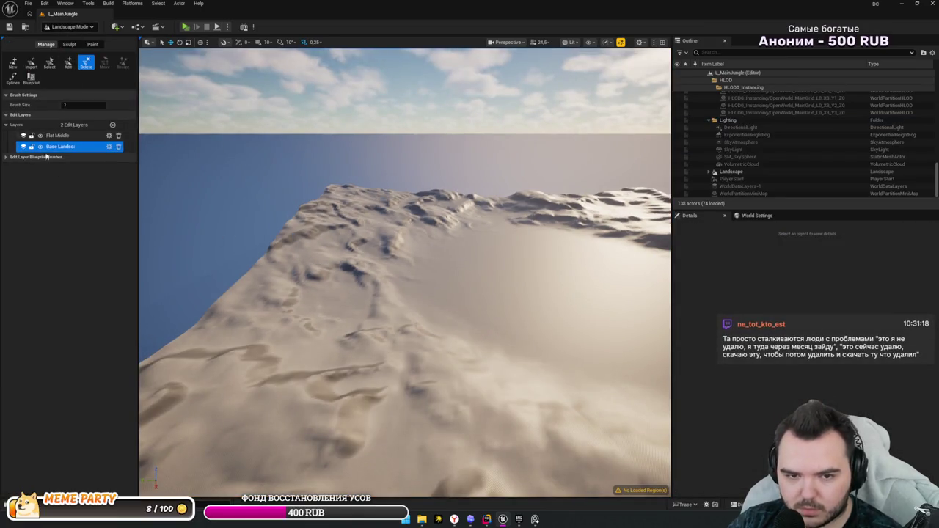
left_click(58, 135)
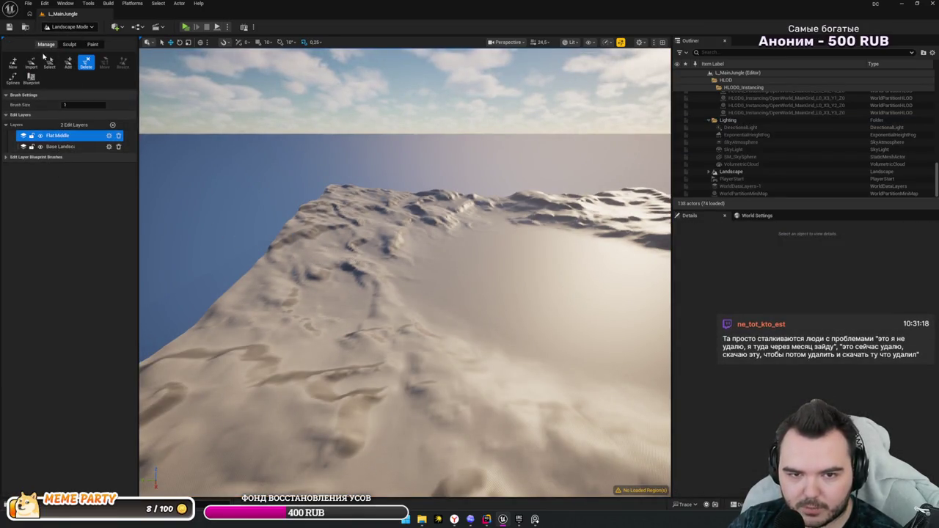
left_click(48, 63)
left_click_drag(462, 300, 462, 348)
left_click(68, 26)
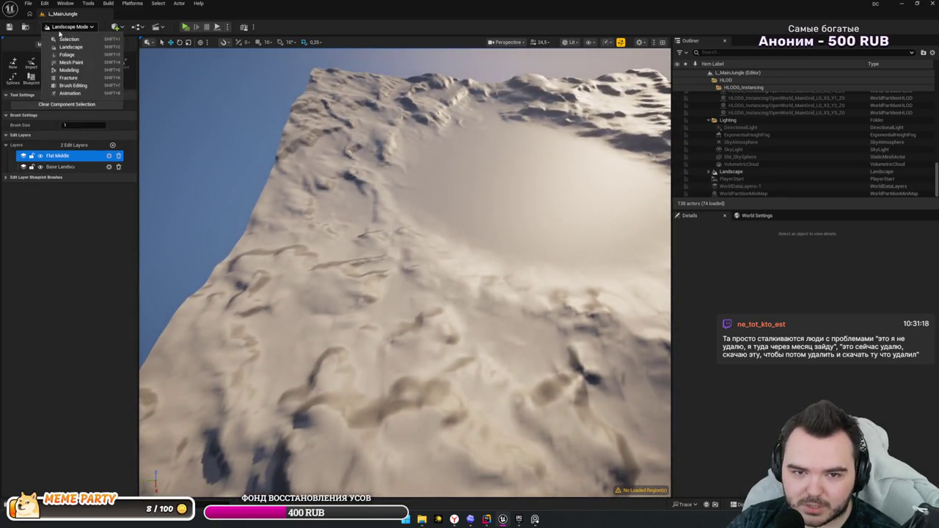
left_click(63, 45)
- Browse the landscape Materials folder in the content drawer and select an HLOD tile on the terrain
key("ctrl+space")
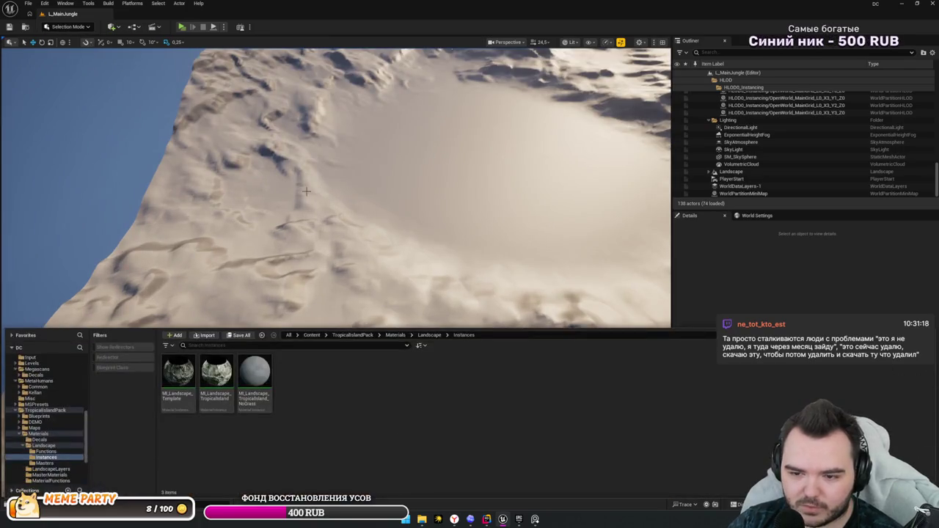
key("alt+Left")
right_click(271, 228)
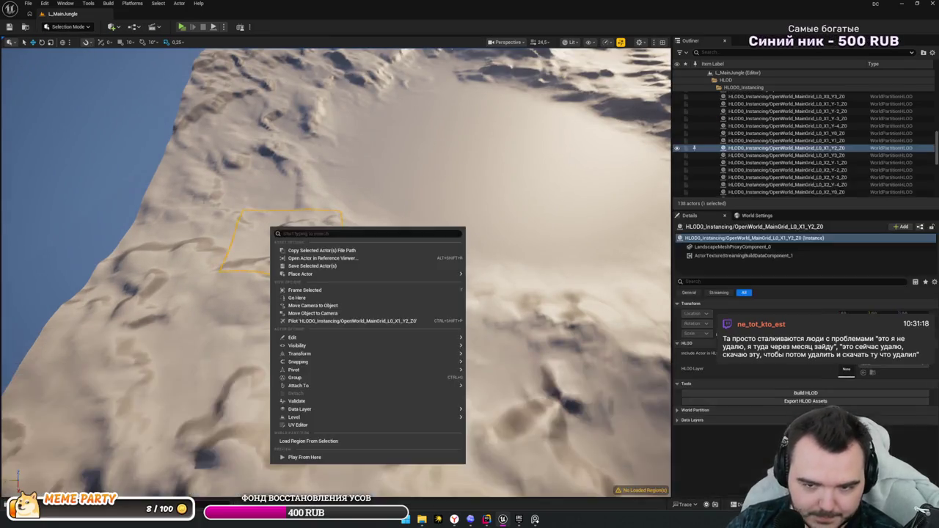
left_click(496, 157)
left_click(225, 197)
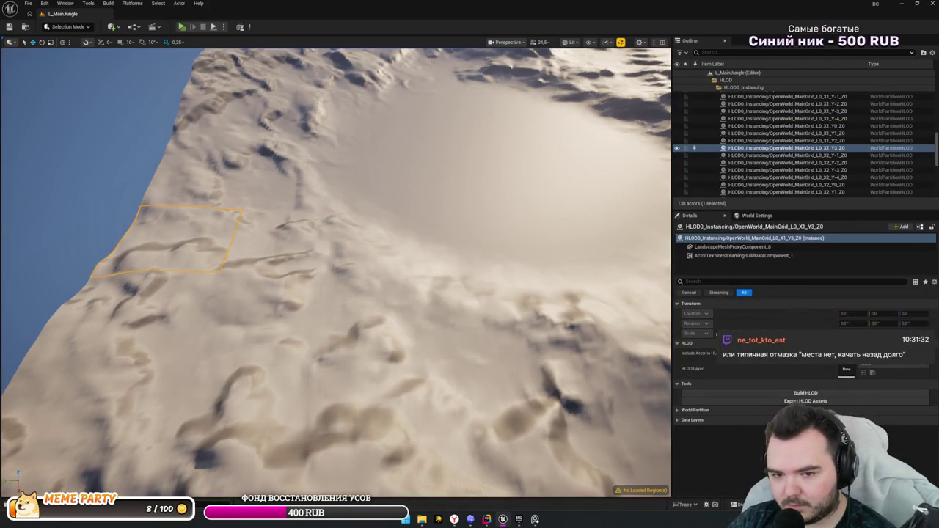
- Select every actor inside the HLOD0_Instancing folder in the Outliner
left_click(697, 152)
double_click(741, 89)
left_click(743, 88)
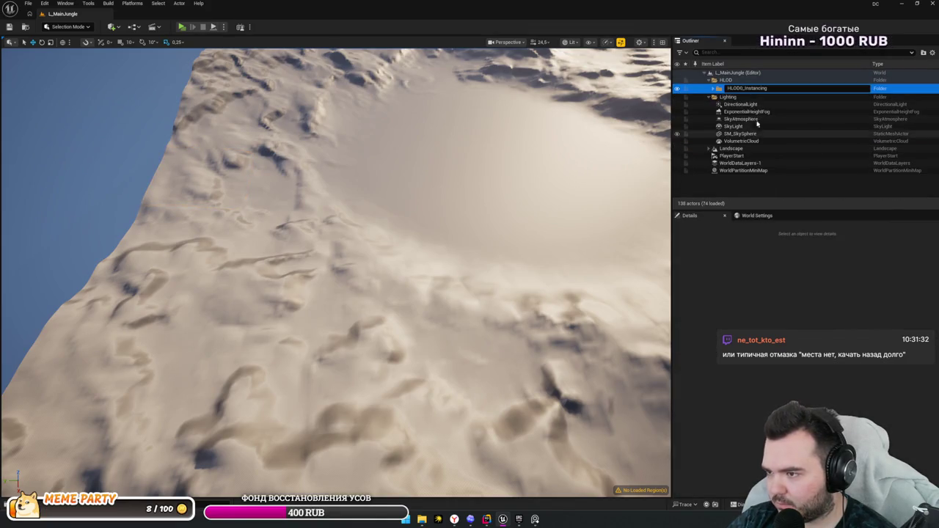
left_click(705, 104)
left_click(734, 89)
right_click(722, 92)
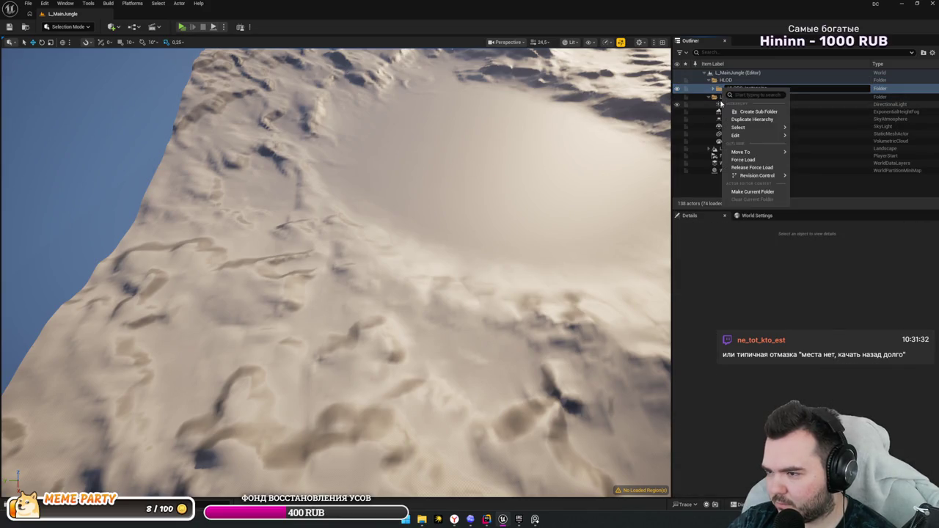
left_click(752, 157)
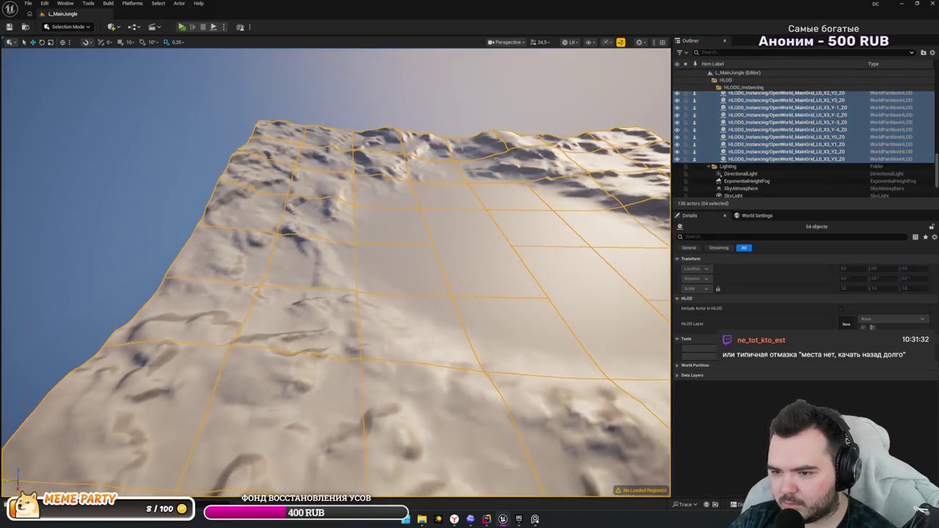
- Step through single HLOD tiles, collapse HLOD0_Instancing, and select the Landscape actor
left_click(401, 274)
key("Down")
key("Down")
key("Down")
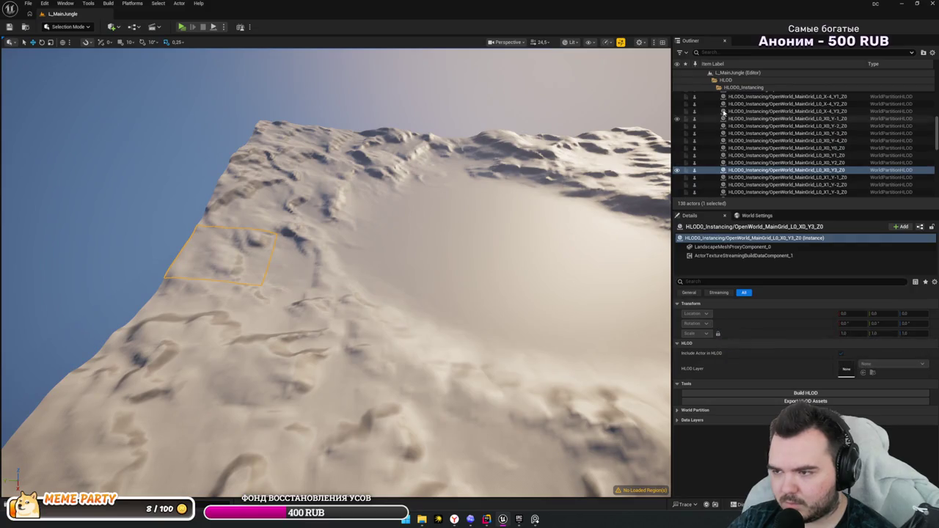
scroll(726, 118, "up", 5)
right_click(733, 89)
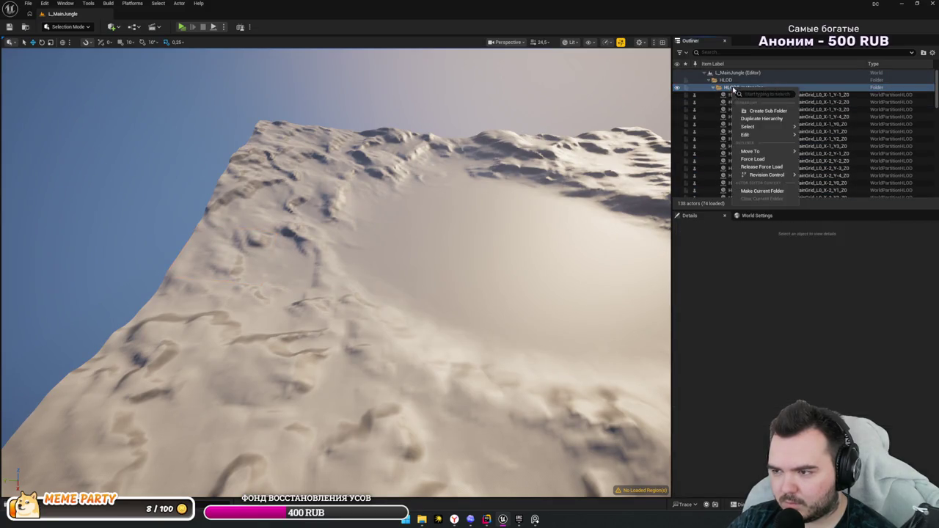
left_click(763, 168)
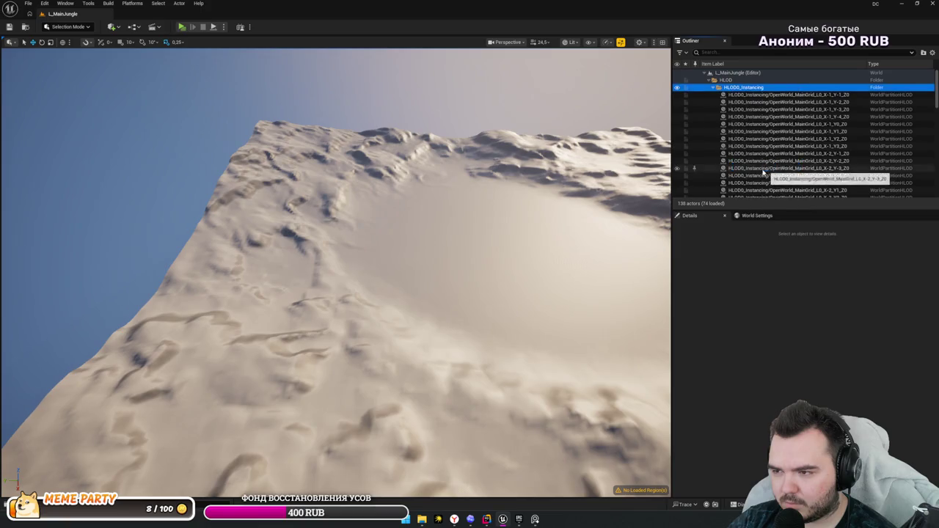
left_click(712, 88)
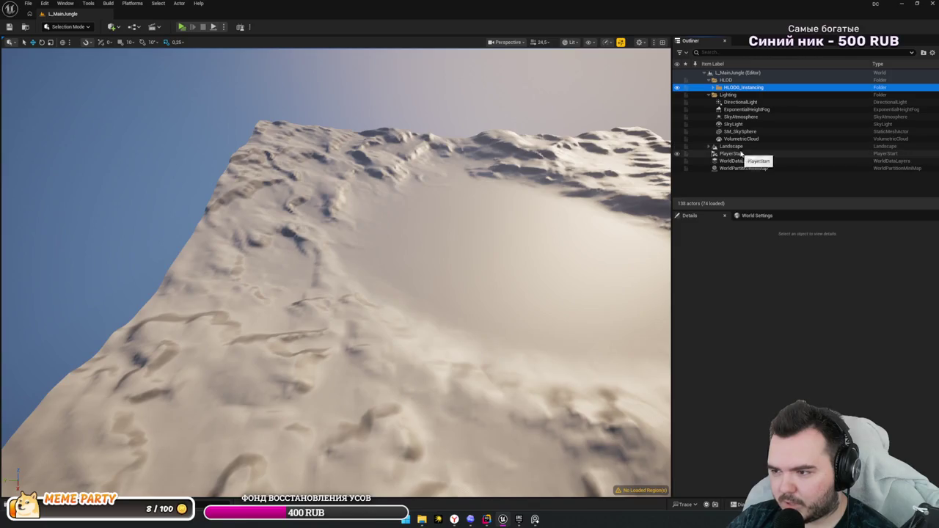
left_click(730, 147)
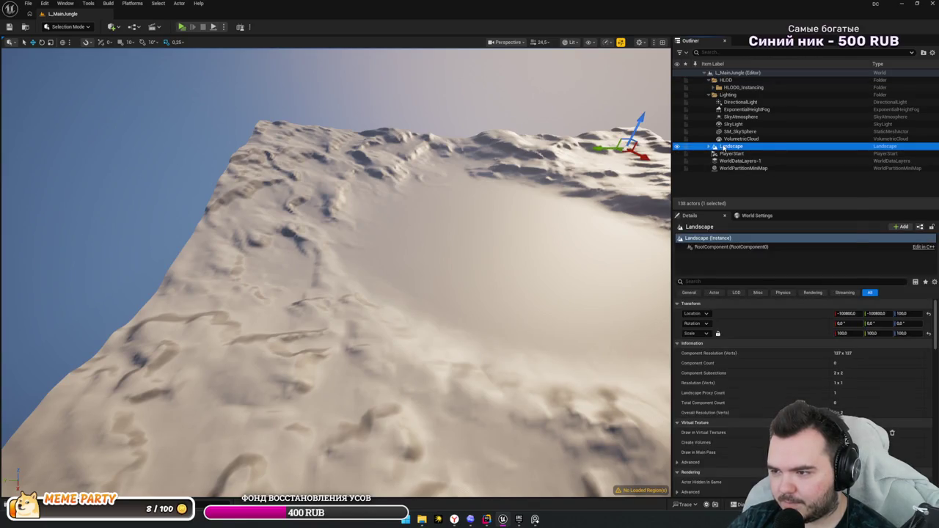
right_click(723, 147)
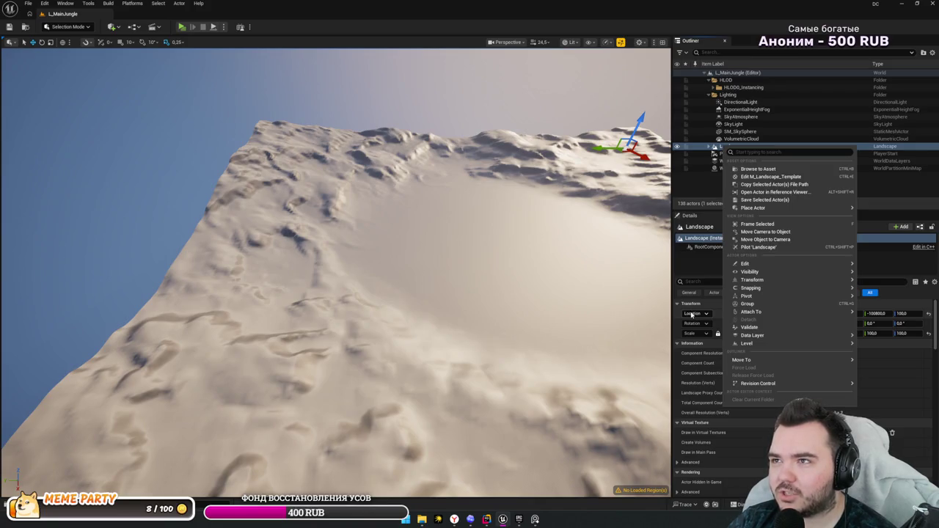
left_click_drag(516, 268, 531, 276)
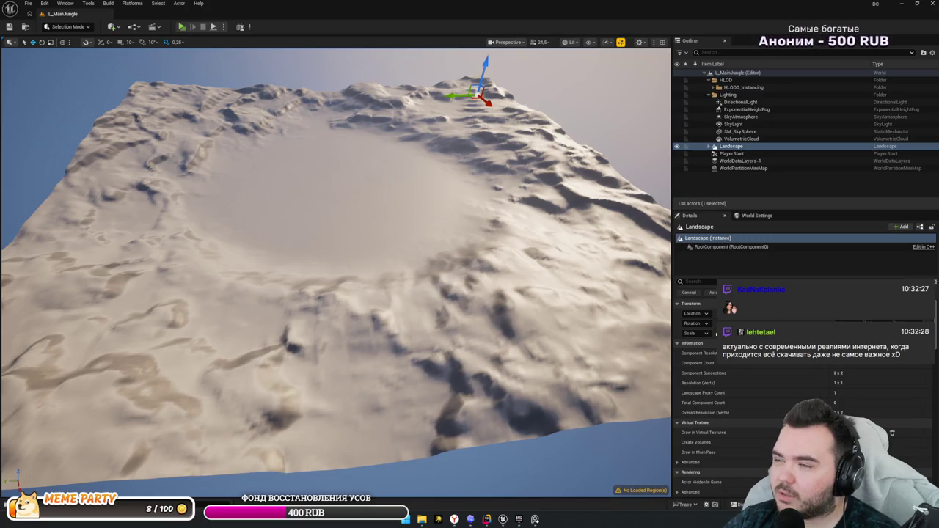
scroll(801, 393, "down", 2)
scroll(800, 393, "down", 10)
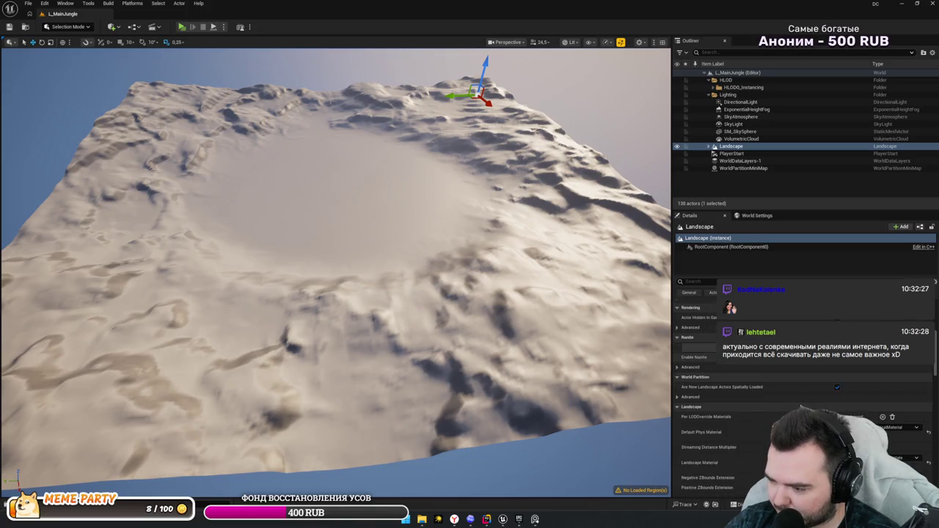
scroll(801, 407, "up", 8)
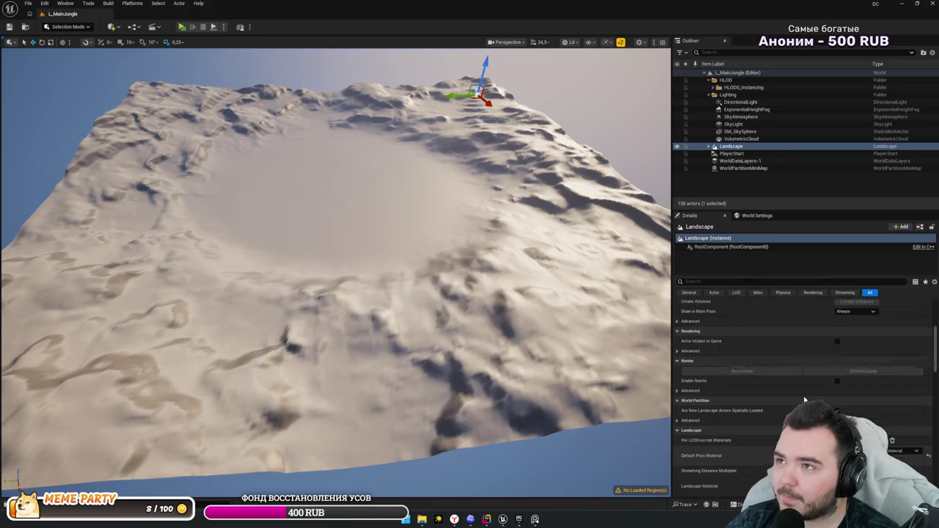
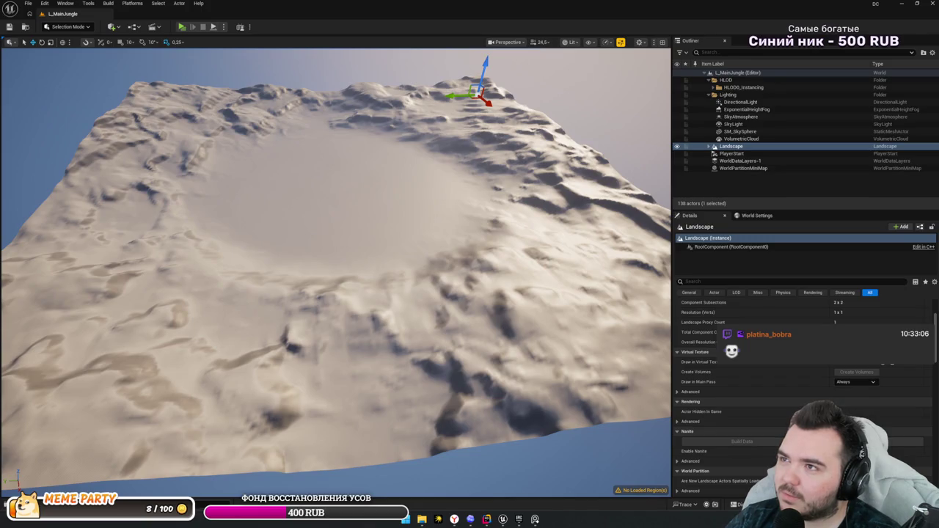
- Orbit the L_MainJungle landscape, cancel out of Open Level, and reopen the File menu
mouse_move(614, 342)
left_mouse_down()
mouse_move(513, 315)
mouse_move(615, 342)
left_mouse_up()
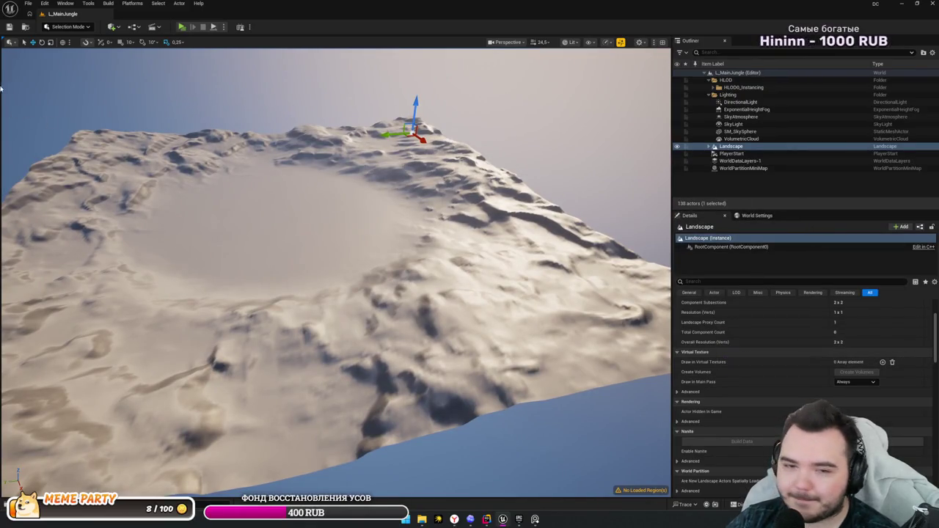
left_click(27, 4)
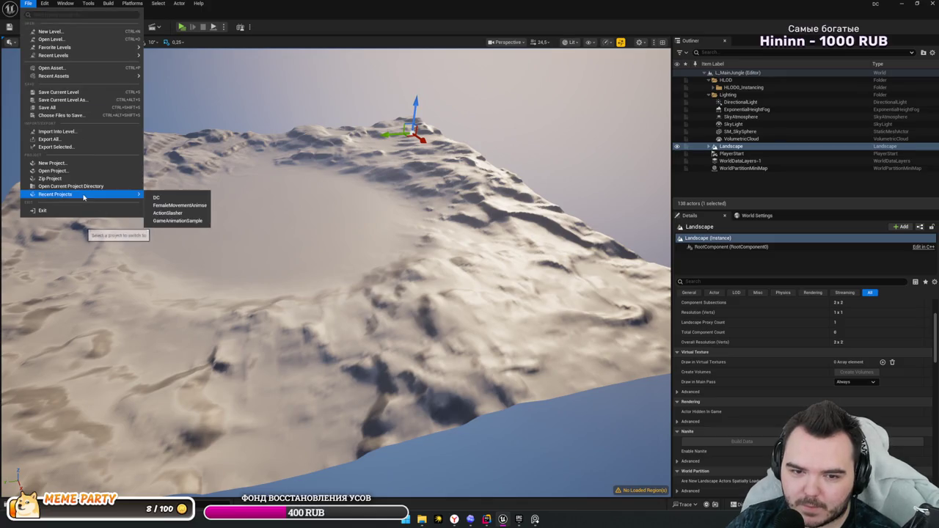
left_click(49, 31)
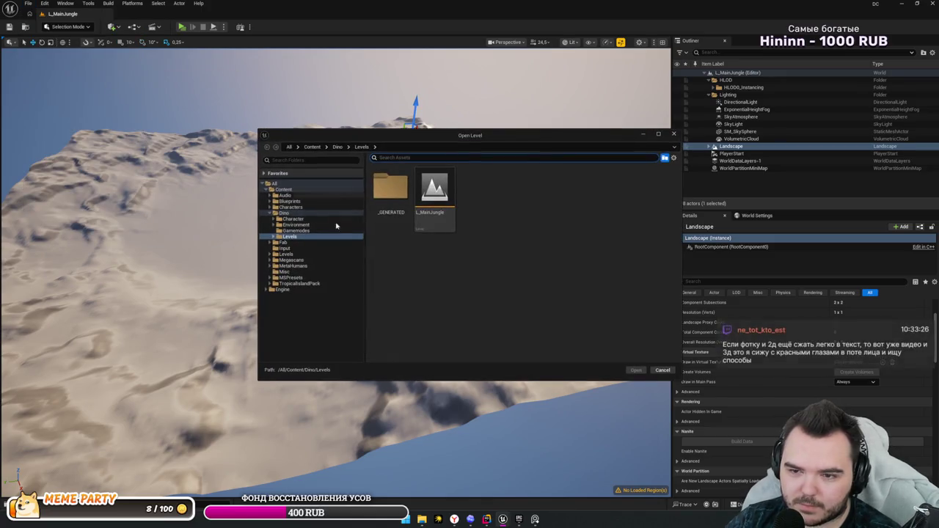
key("Escape")
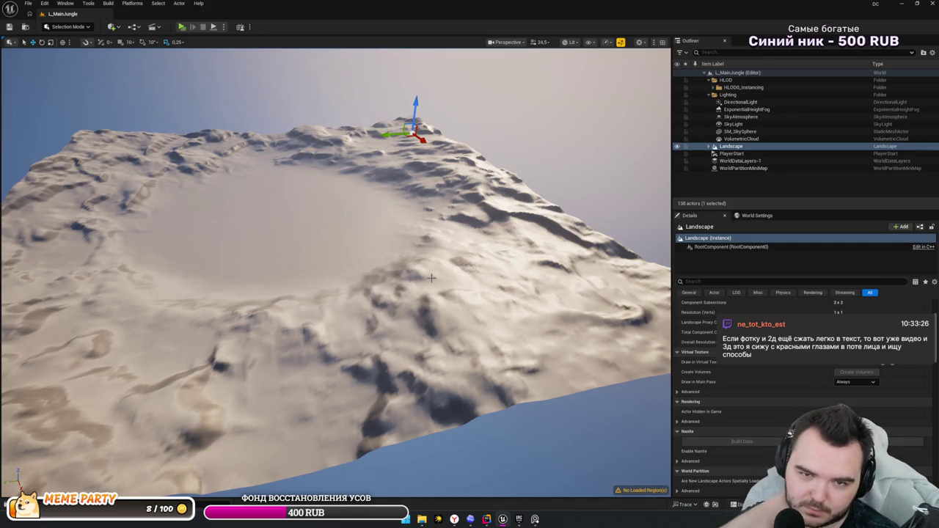
left_click(30, 4)
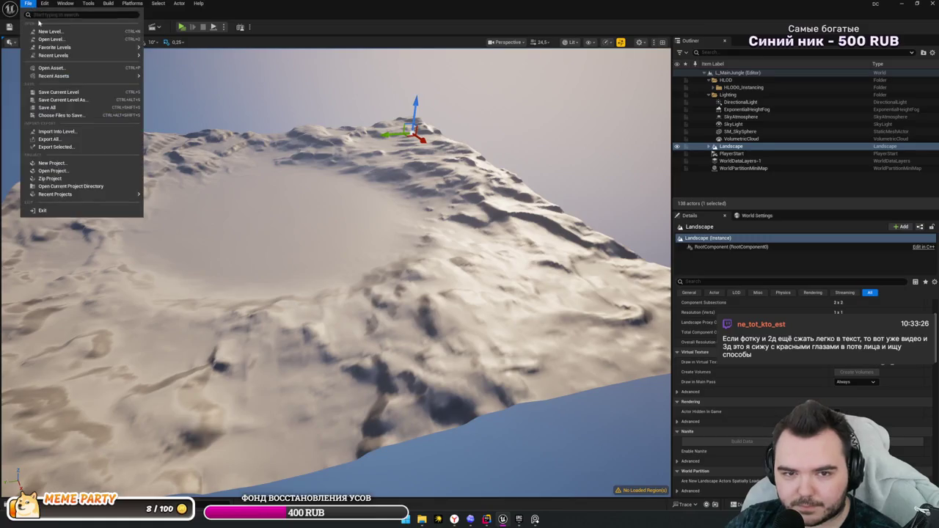
- Create a new Untitled Open World level, select a landscape section, and enter Landscape Mode
left_click(66, 32)
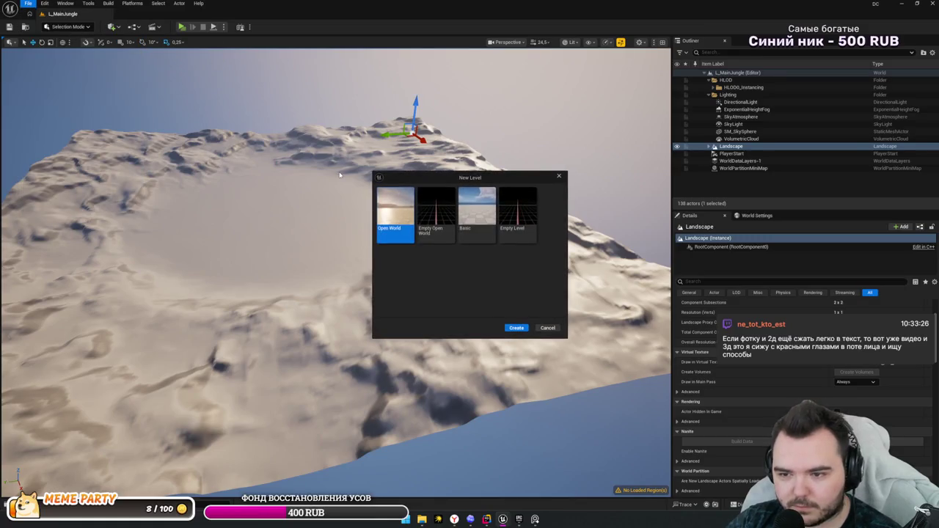
left_click(517, 328)
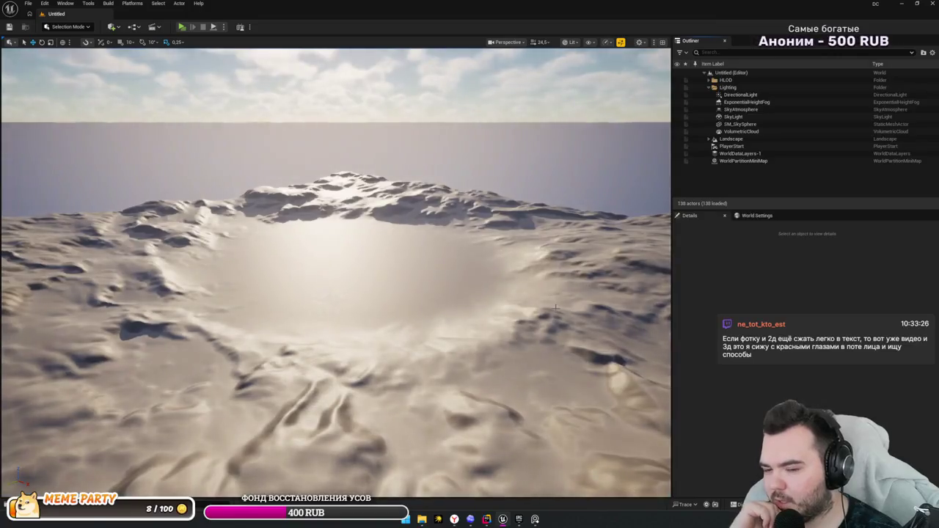
mouse_move(555, 308)
left_mouse_down()
mouse_move(550, 278)
mouse_move(255, 261)
left_mouse_up()
left_click(272, 269)
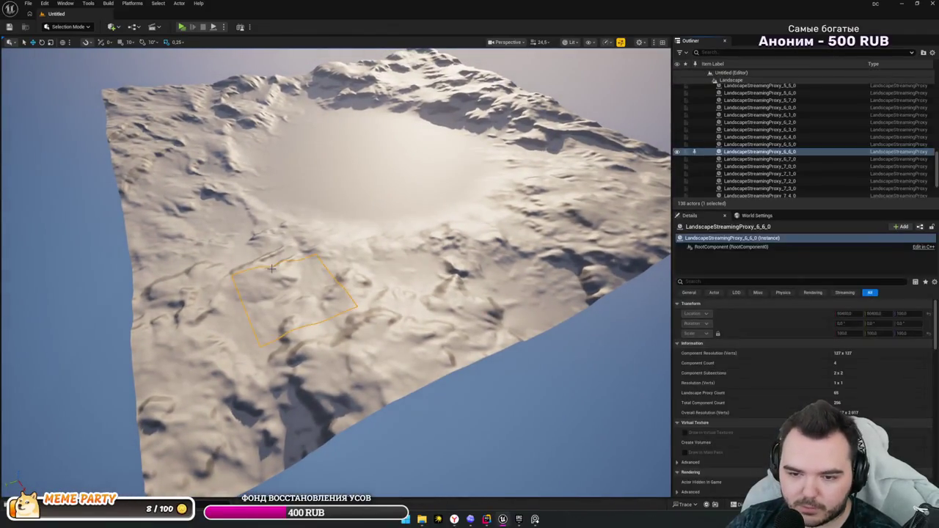
key("shift+2")
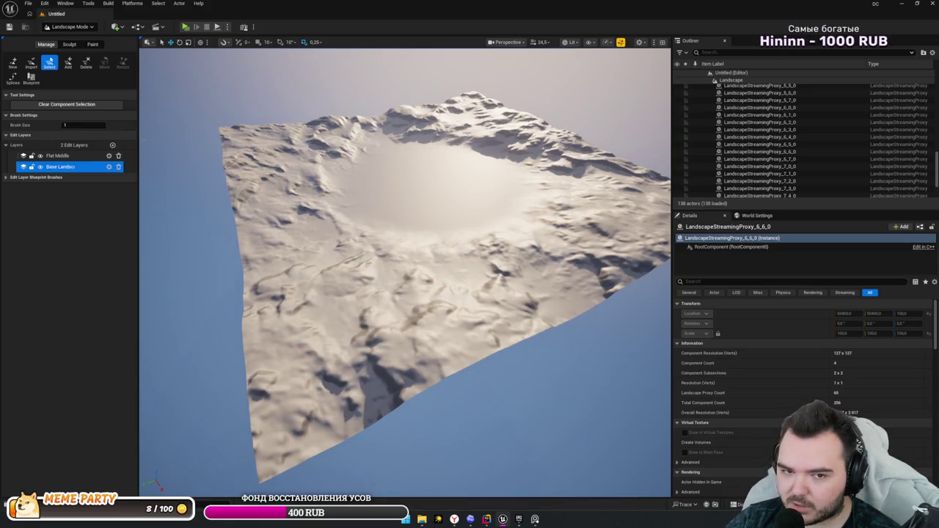
- With the Sculpt brush, deepen a pit along the crater rim and add a ring-shaped pit beside it
left_click(69, 44)
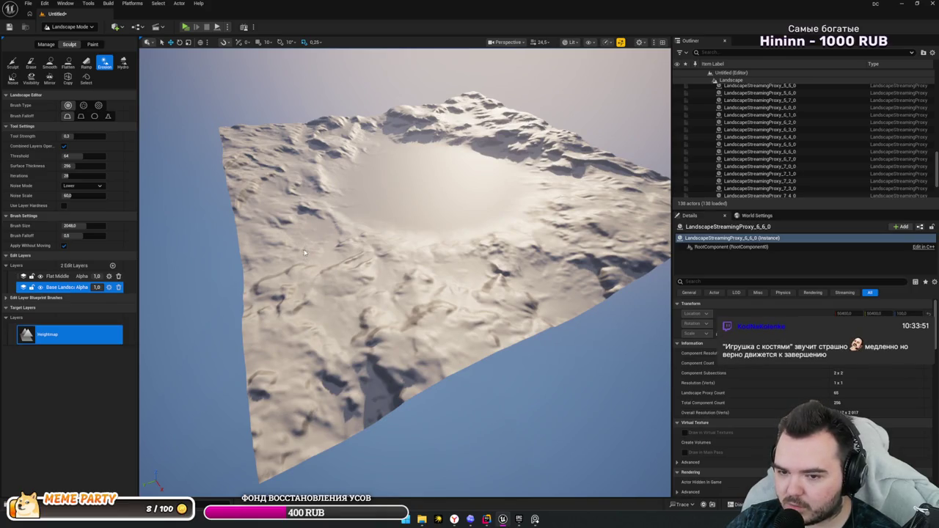
left_click_drag(303, 266, 306, 227)
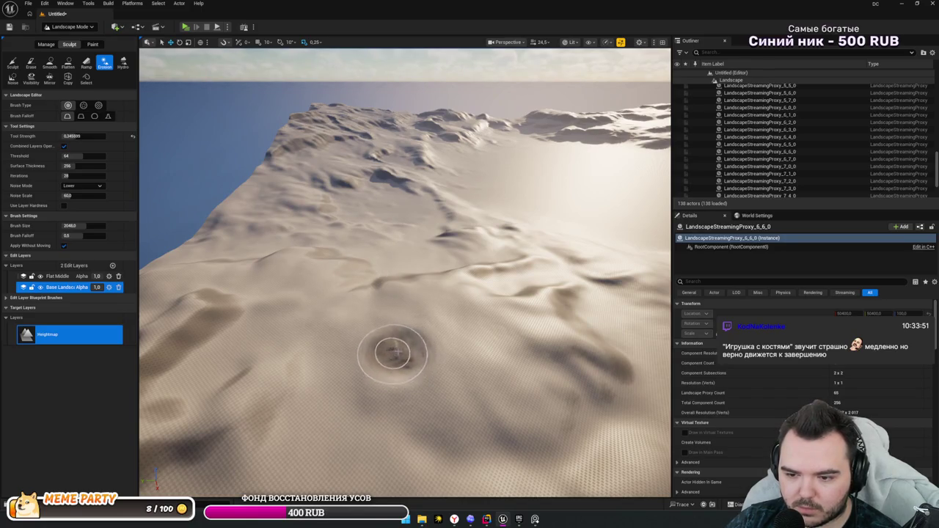
mouse_move(478, 367)
left_mouse_down()
mouse_move(477, 341)
mouse_move(482, 409)
mouse_move(502, 444)
left_mouse_up()
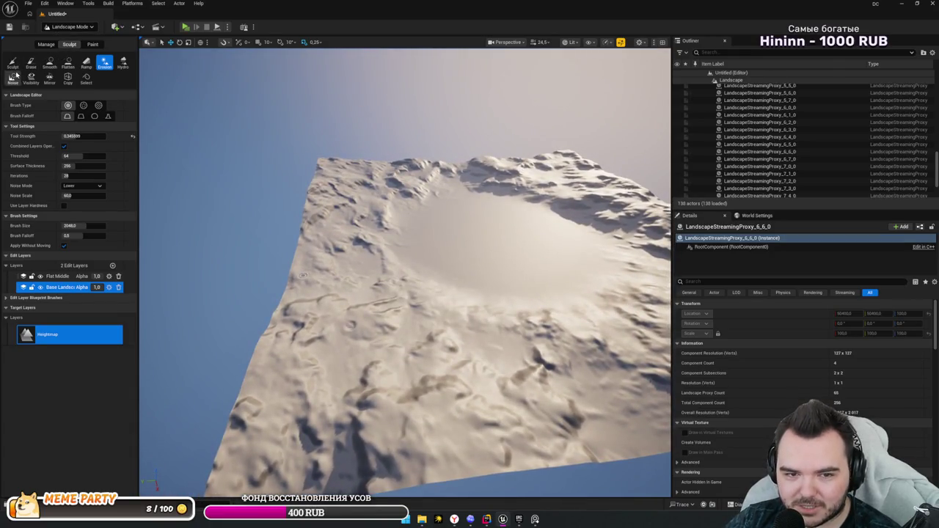
left_click(12, 64)
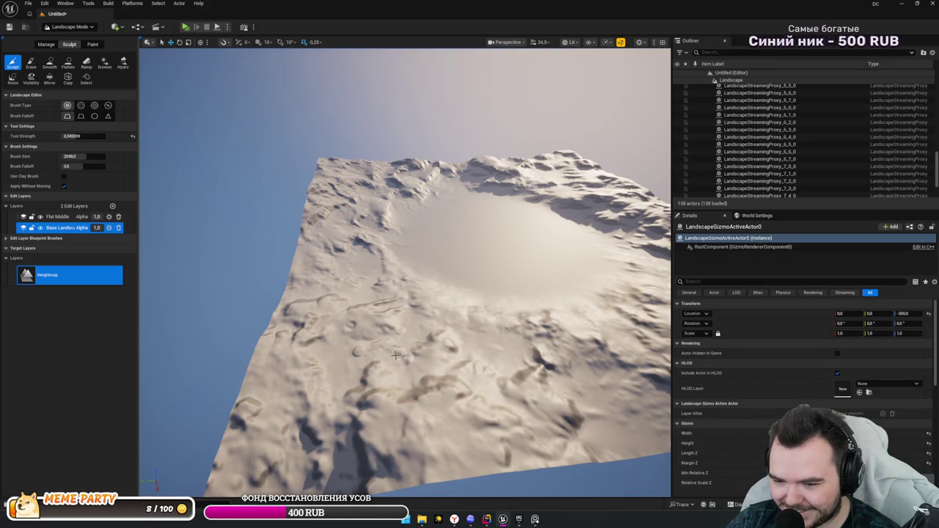
scroll(400, 357, "down", 10)
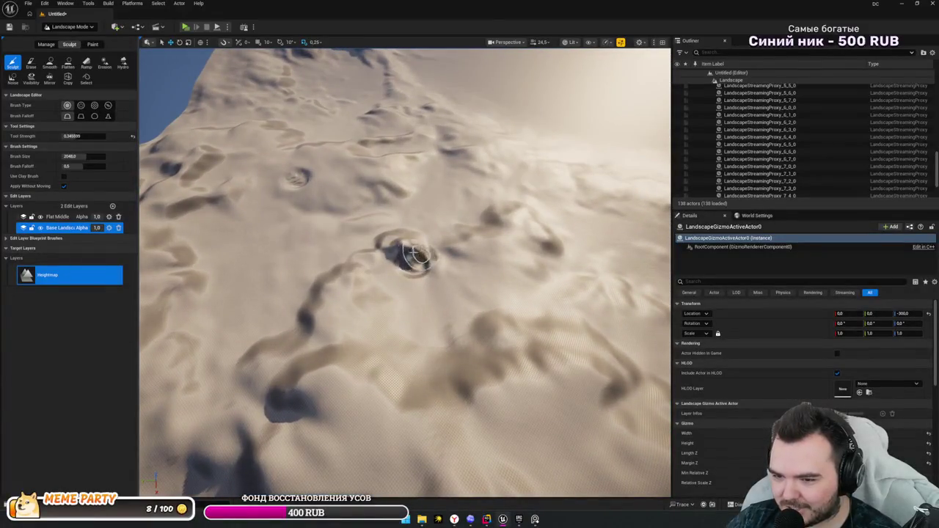
left_click_drag(422, 250, 450, 251)
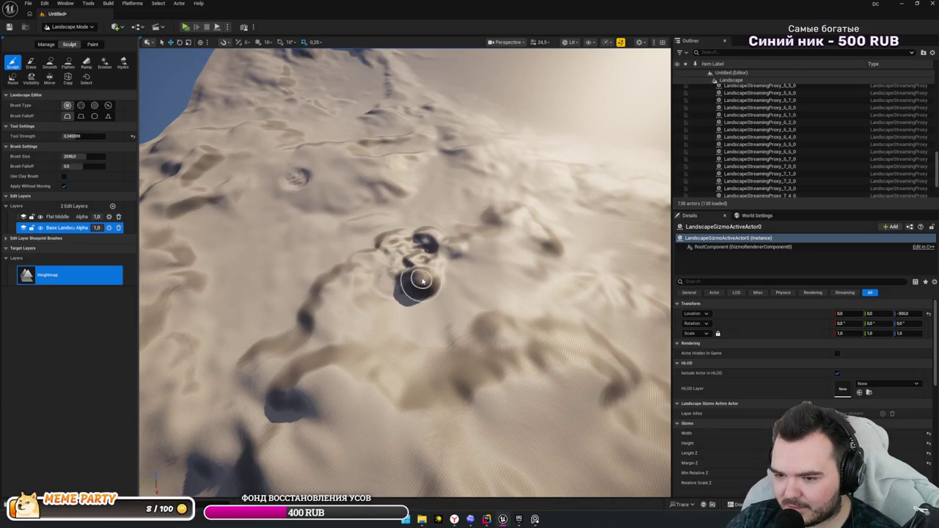
mouse_move(413, 280)
left_mouse_down()
mouse_move(424, 284)
mouse_move(418, 316)
mouse_move(392, 350)
mouse_move(503, 352)
mouse_move(461, 342)
mouse_move(418, 351)
left_mouse_up()
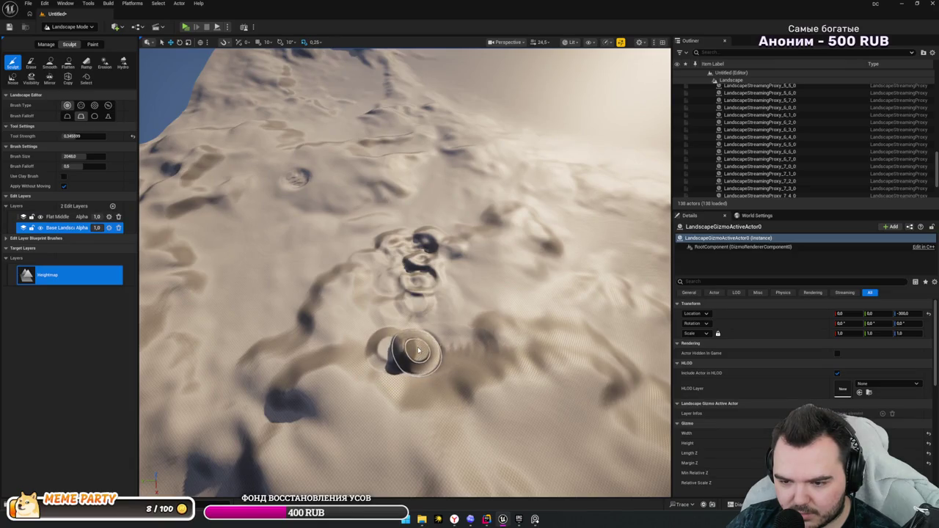
- Erode a groove across the terrain toward the pits with the Erosion brush
left_click(105, 64)
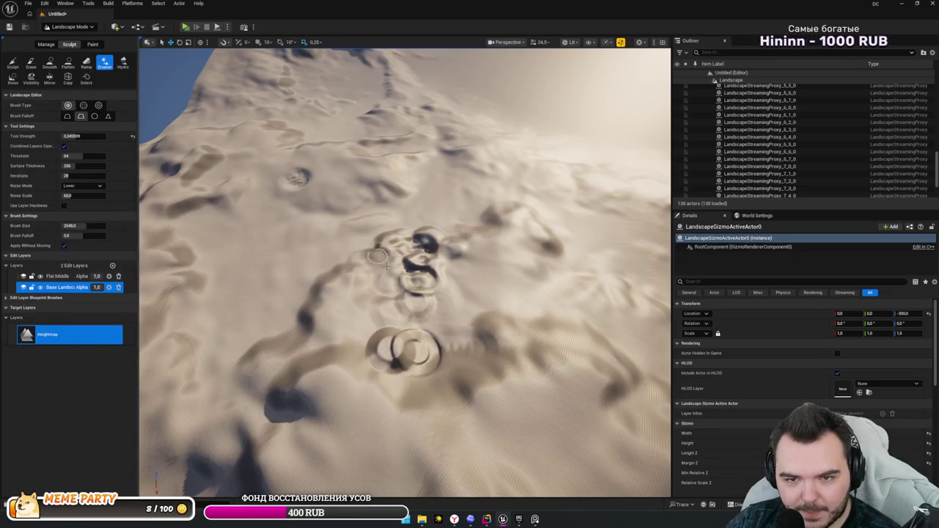
mouse_move(332, 323)
left_mouse_down()
mouse_move(363, 327)
mouse_move(330, 310)
mouse_move(394, 352)
mouse_move(396, 342)
mouse_move(411, 350)
mouse_move(389, 350)
mouse_move(404, 341)
mouse_move(377, 342)
mouse_move(408, 346)
left_mouse_up()
scroll(408, 345, "up", 3)
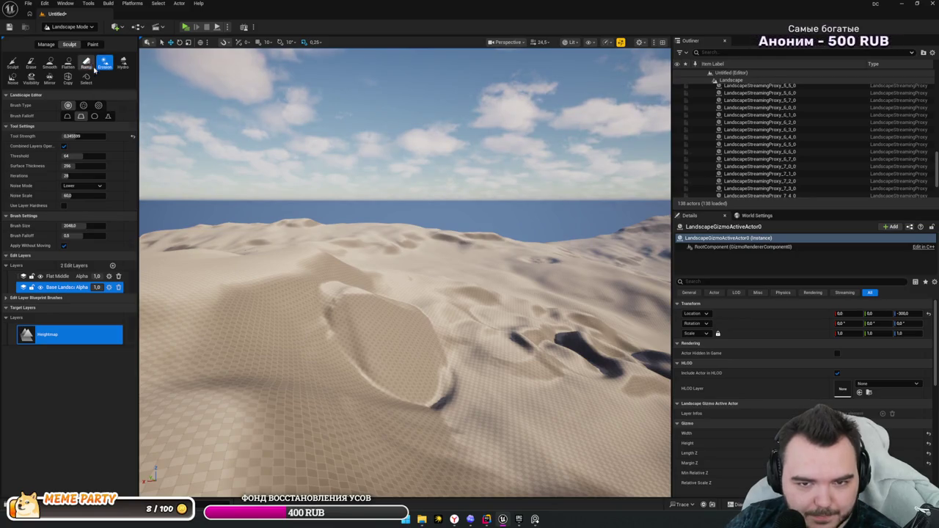
- Place a ramp running down the dune and drag its end point left into position
left_click(92, 66)
left_click(525, 376)
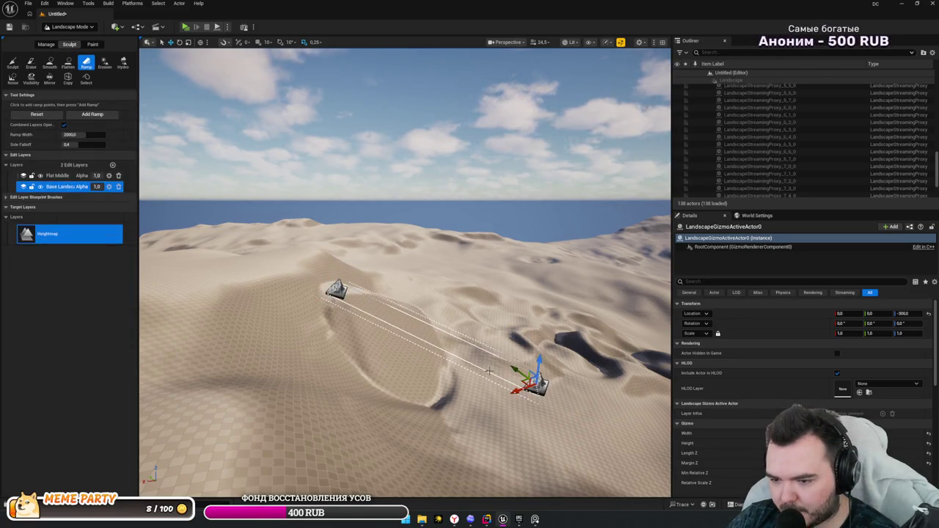
mouse_move(416, 357)
left_mouse_down()
mouse_move(411, 411)
mouse_move(382, 345)
mouse_move(406, 269)
mouse_move(396, 205)
left_mouse_up()
mouse_move(440, 249)
left_mouse_down()
mouse_move(441, 286)
mouse_move(442, 276)
mouse_move(465, 327)
mouse_move(449, 299)
left_mouse_up()
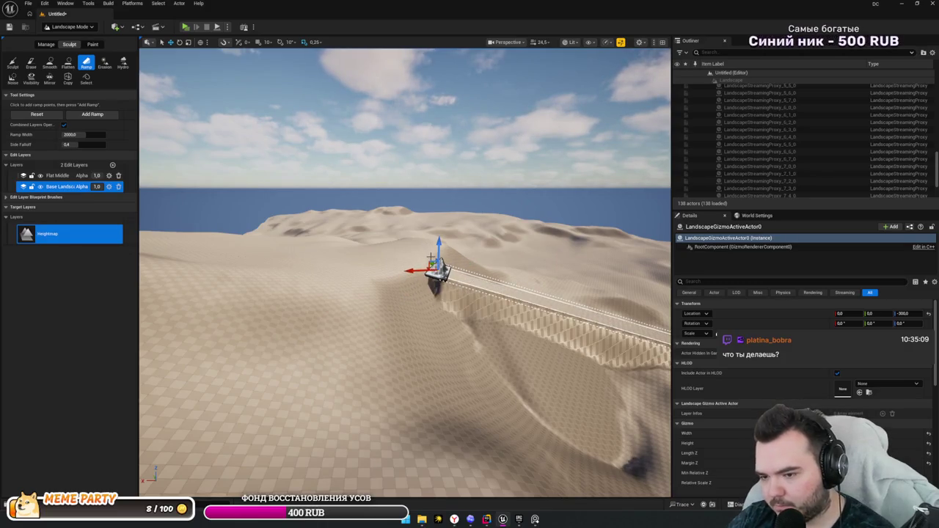
left_click_drag(423, 269, 357, 269)
mouse_move(435, 280)
left_mouse_down()
mouse_move(446, 292)
mouse_move(434, 300)
mouse_move(400, 272)
mouse_move(438, 280)
left_mouse_up()
scroll(757, 148, "down", 3)
left_click_drag(457, 220, 451, 198)
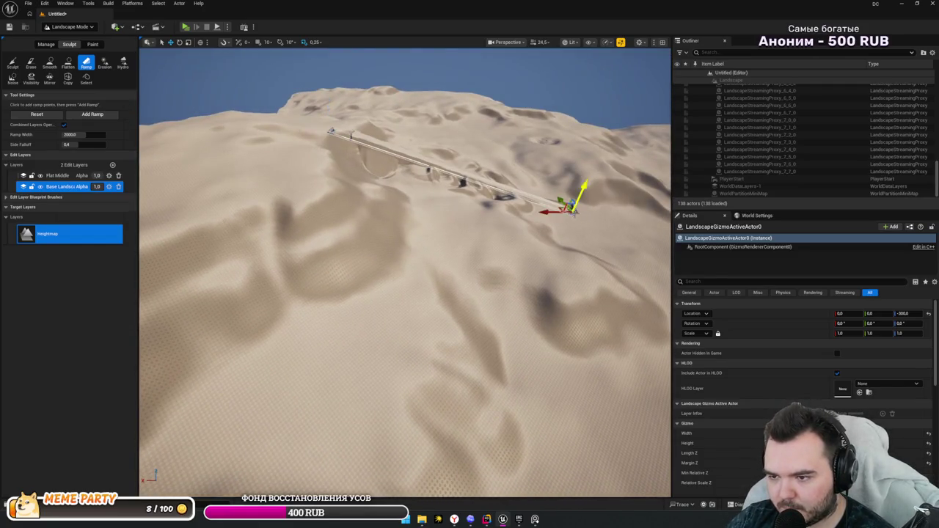
left_click(122, 63)
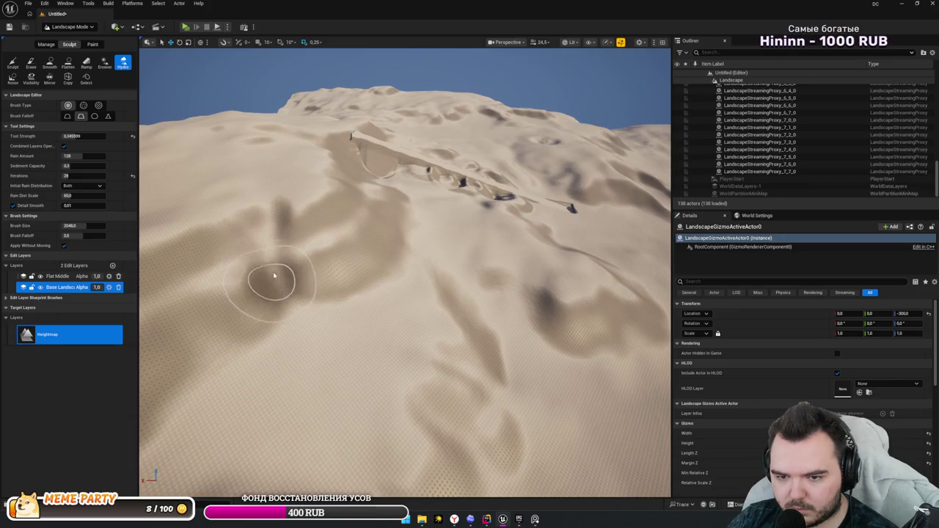
- Brush hydraulic erosion across the dark depression on the dune slope to smooth it
left_click_drag(279, 220, 279, 191)
left_click_drag(396, 242, 374, 247)
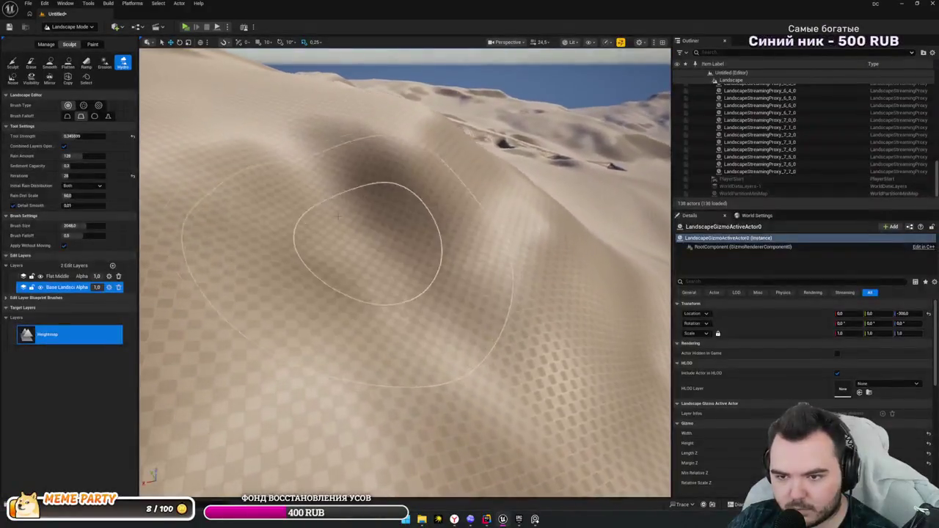
mouse_move(342, 216)
left_mouse_down()
mouse_move(360, 199)
mouse_move(398, 335)
mouse_move(377, 136)
mouse_move(423, 200)
mouse_move(482, 221)
mouse_move(334, 187)
mouse_move(331, 174)
mouse_move(443, 179)
mouse_move(471, 220)
left_mouse_up()
scroll(405, 273, "down", 5)
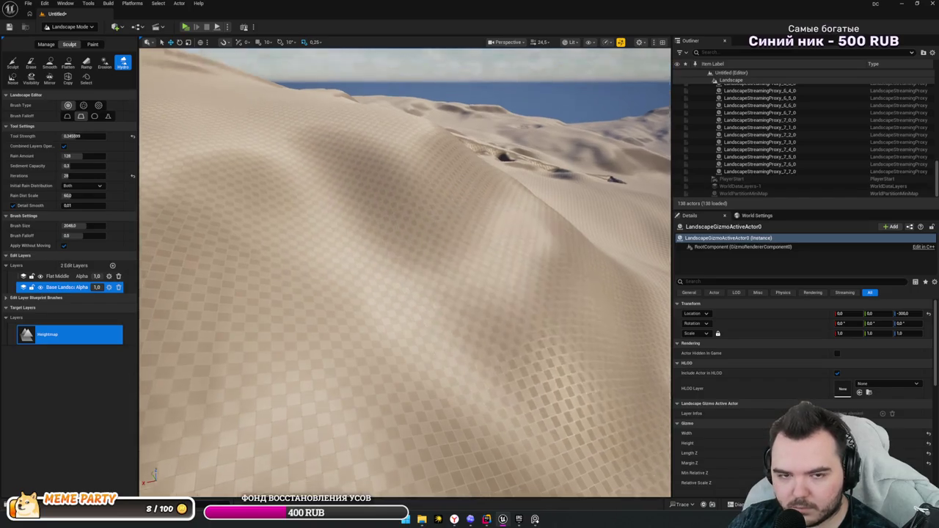
scroll(405, 273, "down", 5)
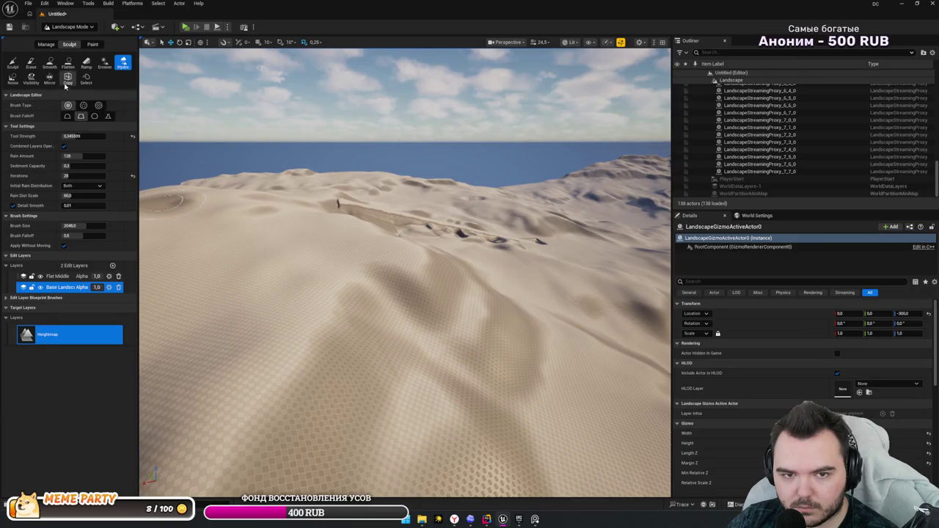
left_click(31, 62)
left_click(418, 303)
scroll(418, 304, "up", 10)
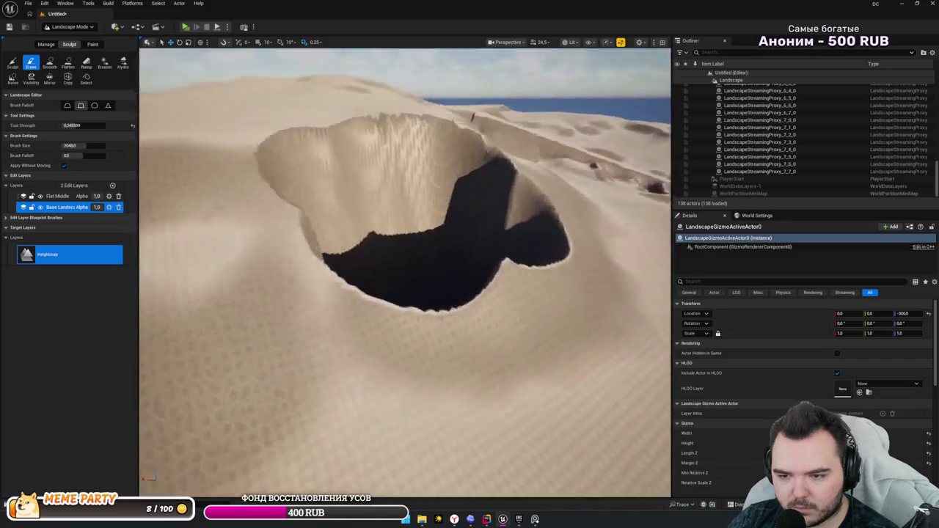
scroll(360, 239, "down", 5)
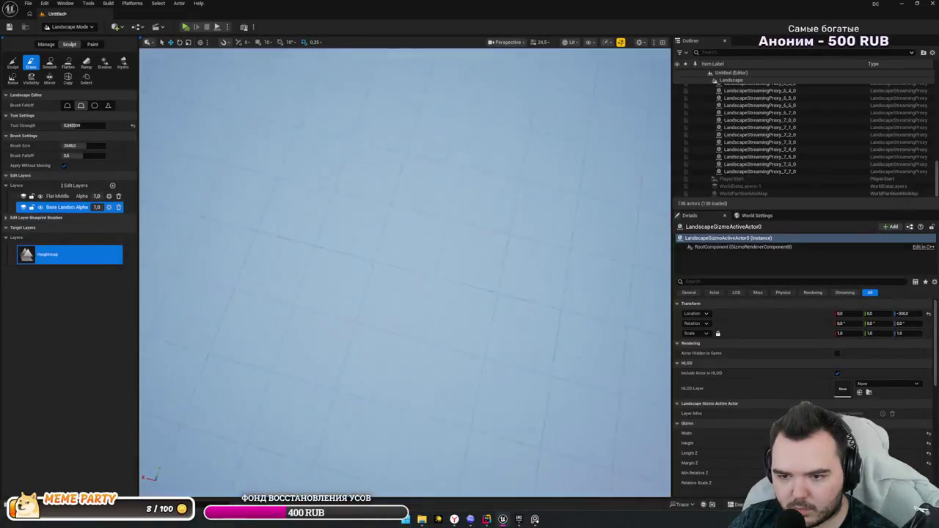
scroll(360, 239, "down", 8)
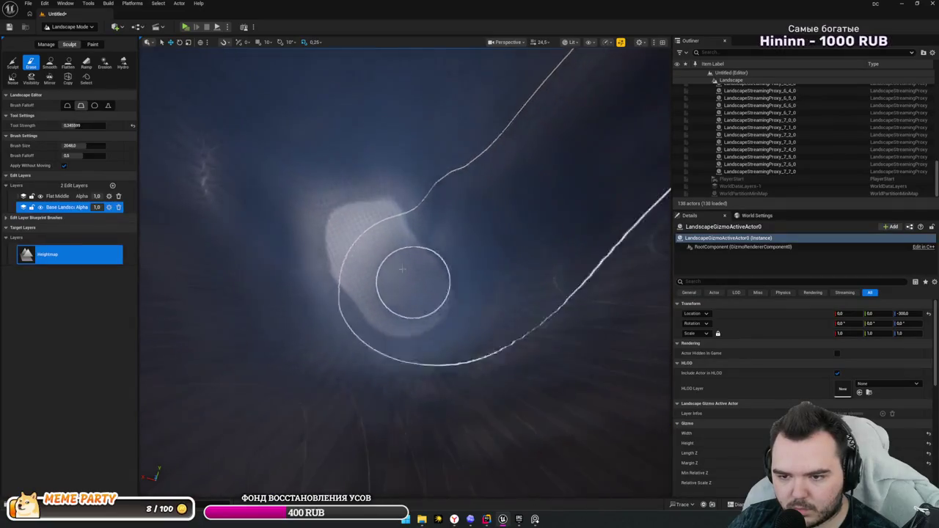
scroll(411, 271, "down", 8)
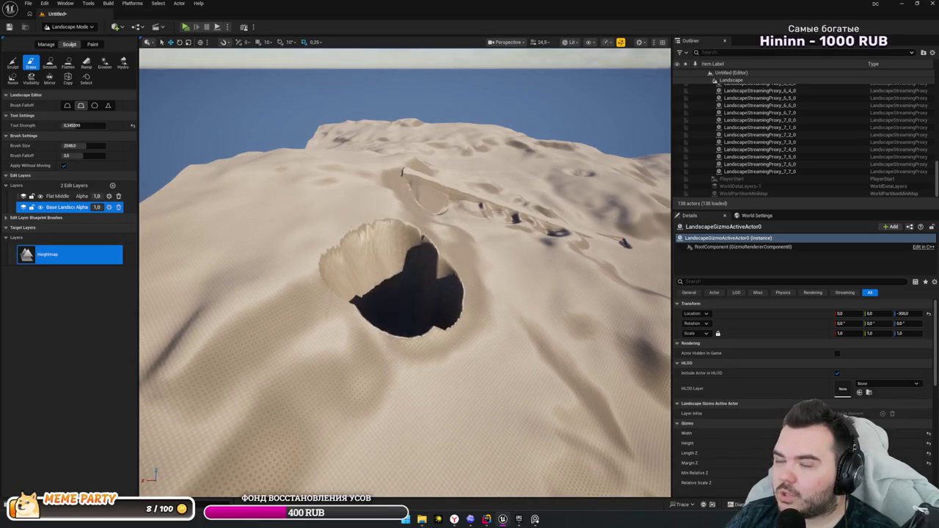
scroll(387, 274, "down", 5)
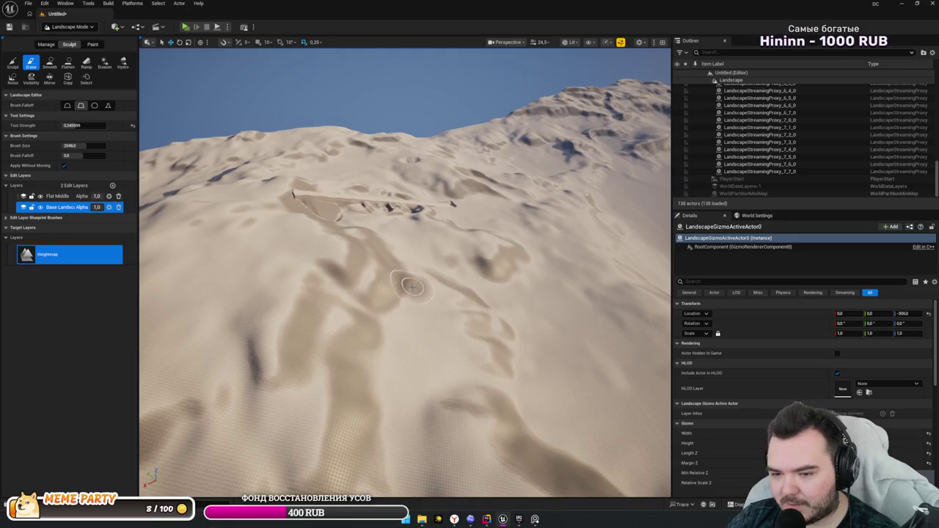
scroll(411, 286, "up", 8)
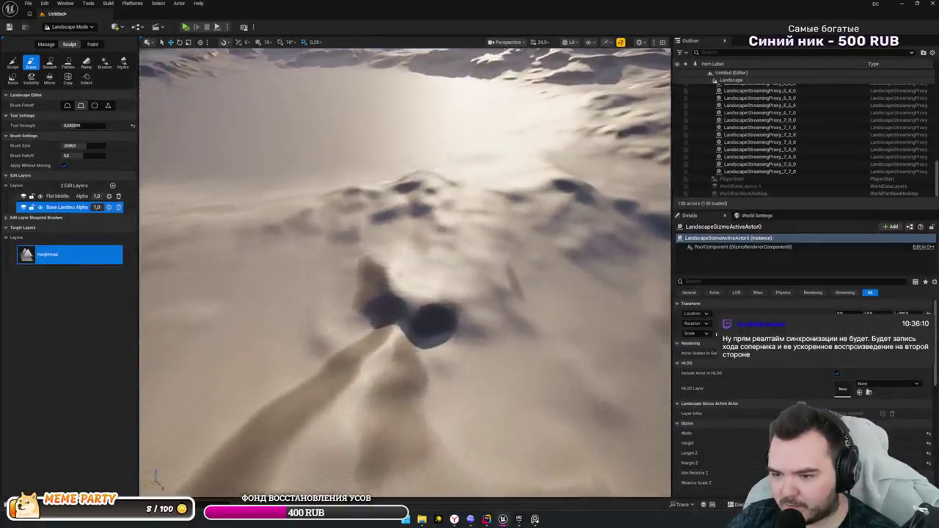
scroll(406, 272, "down", 8)
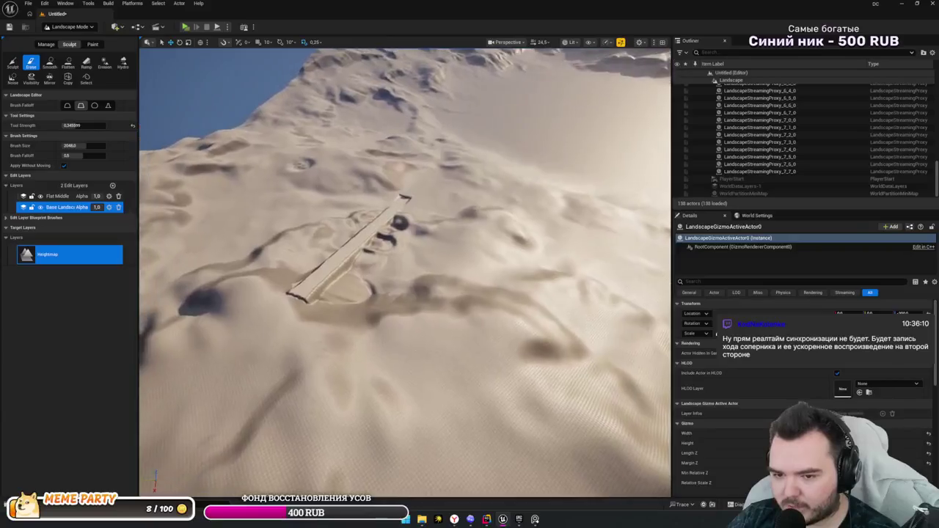
mouse_move(406, 272)
left_mouse_down()
mouse_move(400, 229)
mouse_move(411, 220)
left_mouse_up()
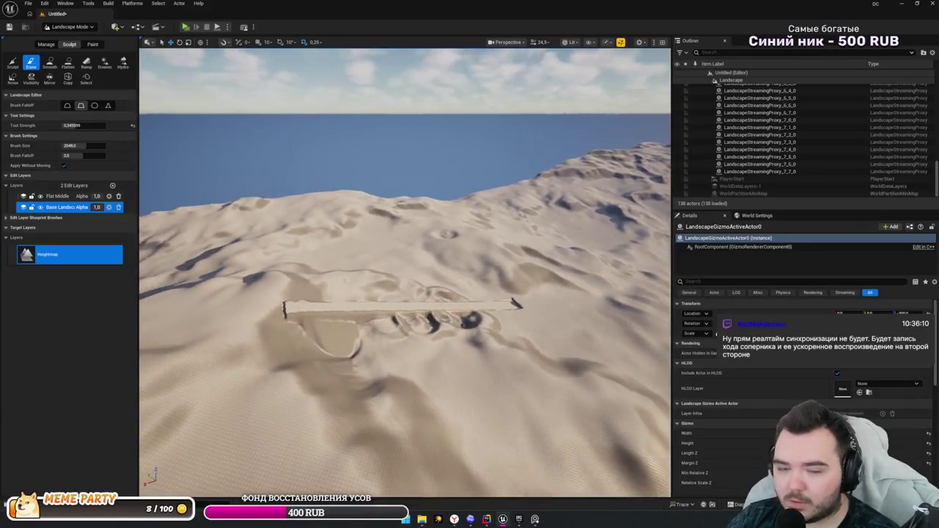
left_click(92, 45)
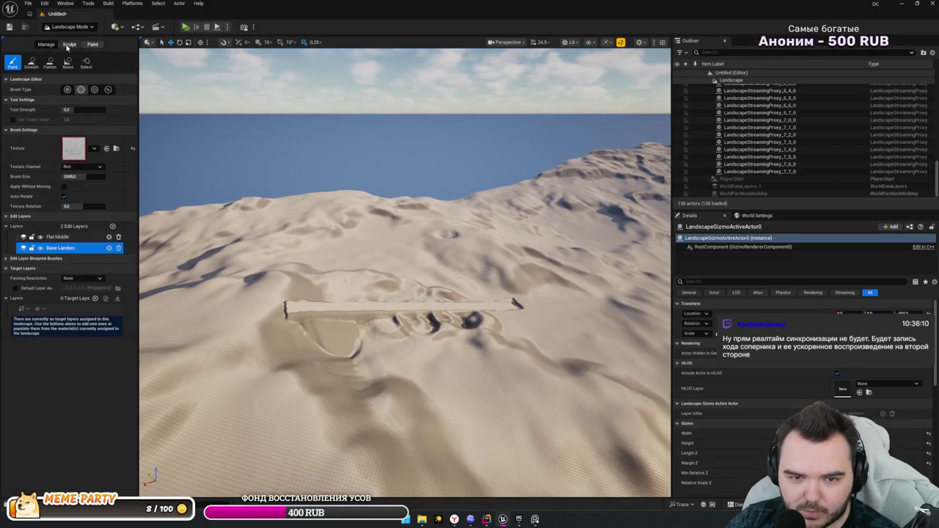
left_click(67, 45)
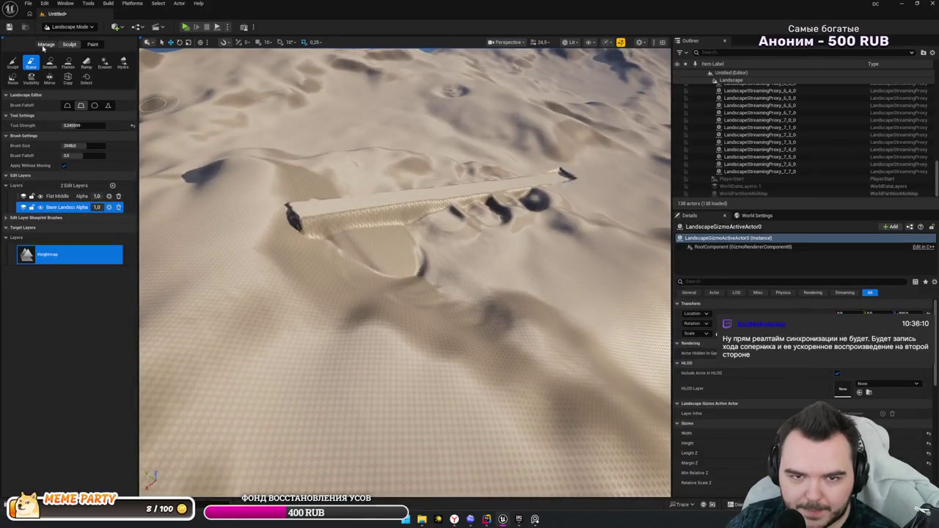
- With the Manage tab's Delete tool, remove the first lower-left, central and upper-edge terrain components
left_click(45, 45)
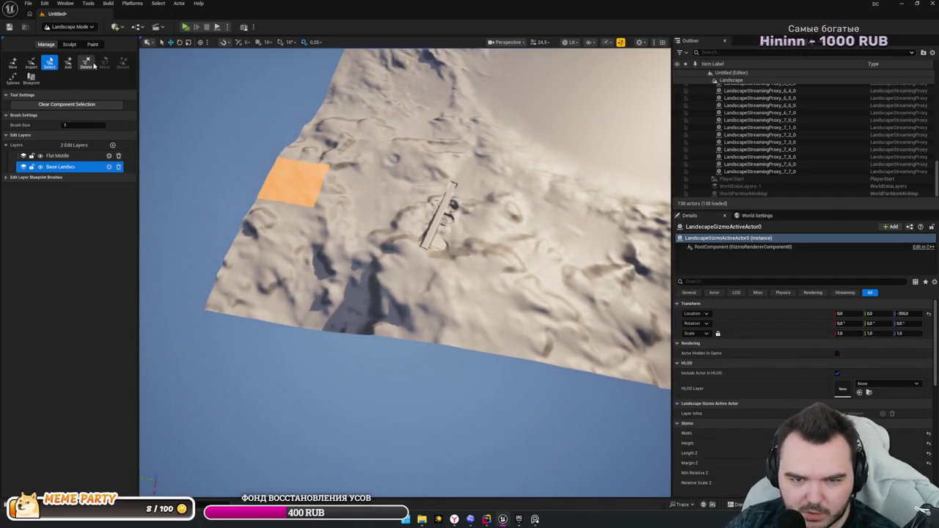
left_click(86, 62)
left_click(249, 290)
mouse_move(292, 226)
left_mouse_down()
mouse_move(323, 183)
mouse_move(451, 312)
left_mouse_up()
left_click(464, 214)
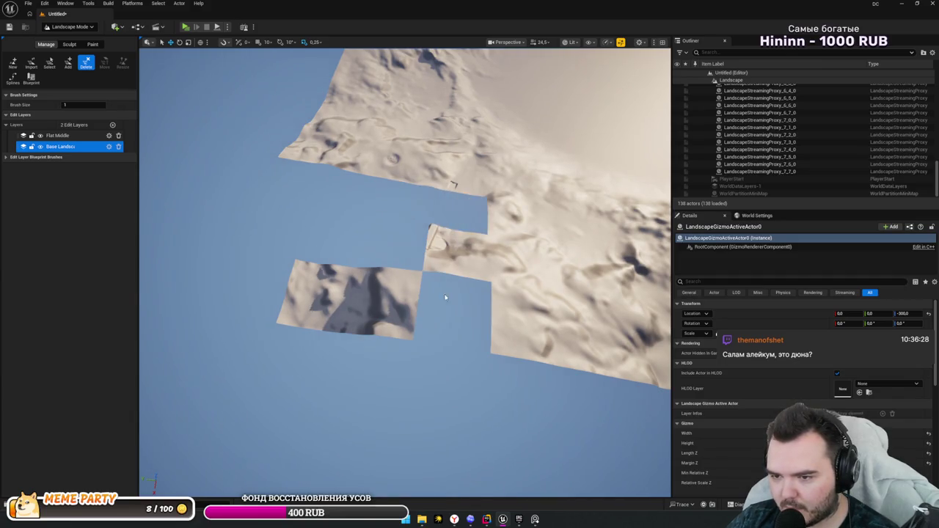
left_click(381, 301)
left_click(454, 257)
left_click(315, 293)
mouse_move(506, 214)
left_mouse_down()
mouse_move(462, 176)
mouse_move(410, 158)
mouse_move(350, 116)
left_mouse_up()
left_click(489, 150)
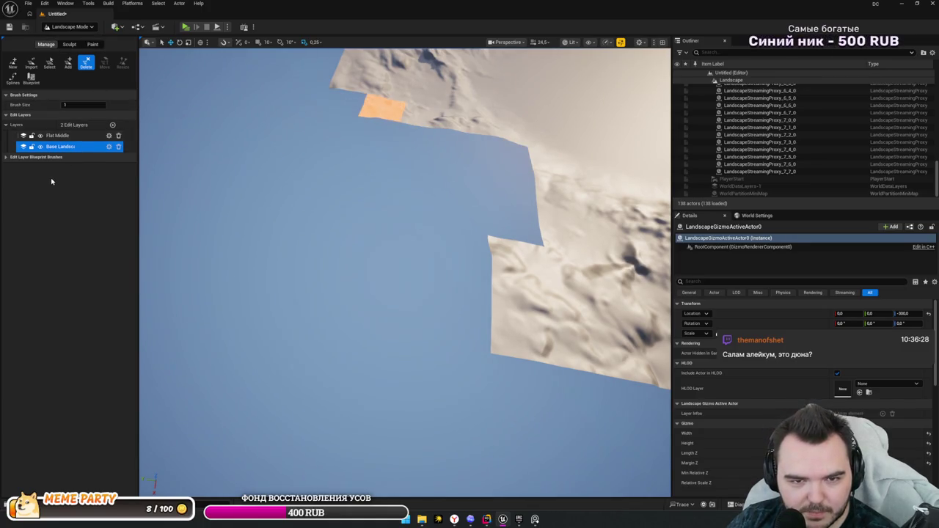
scroll(784, 378, "down", 2)
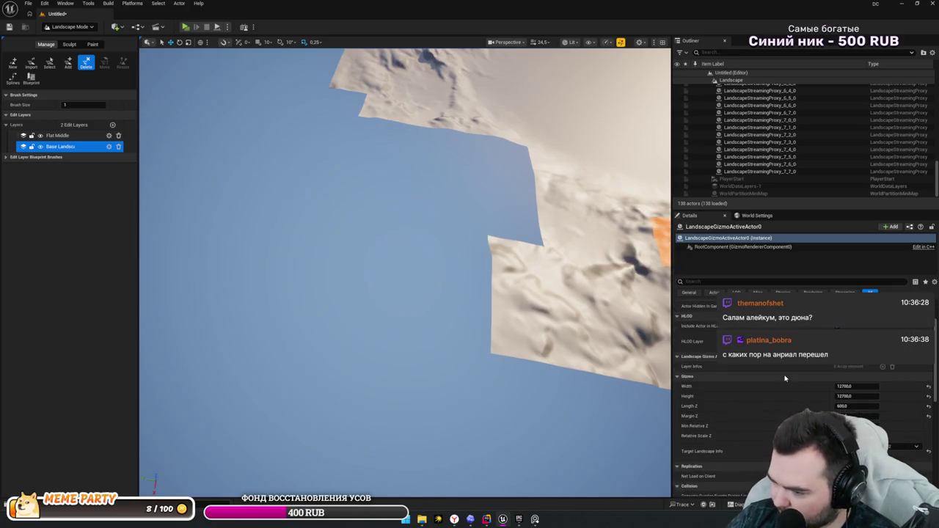
- Frame the whole landscape and delete the lower-left components, top row and right-piece terrain
key("f")
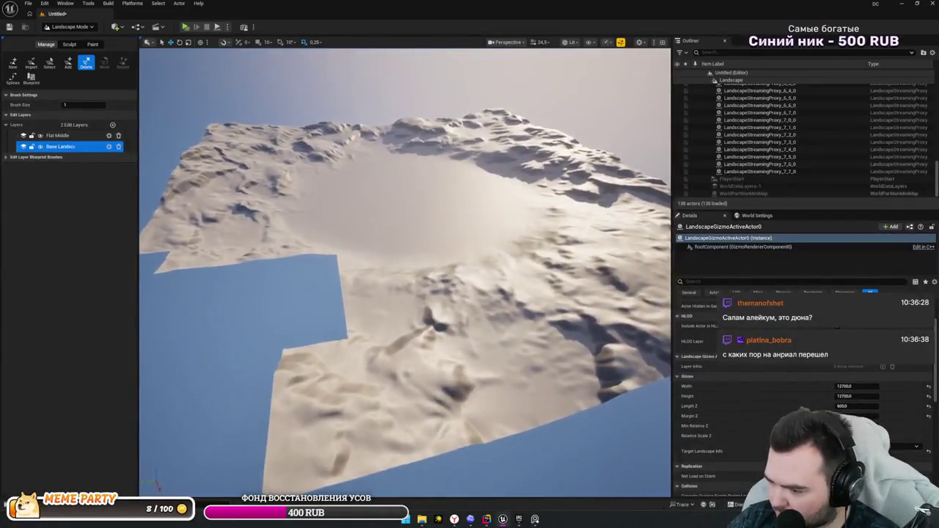
scroll(896, 443, "down", 5)
scroll(896, 442, "up", 7)
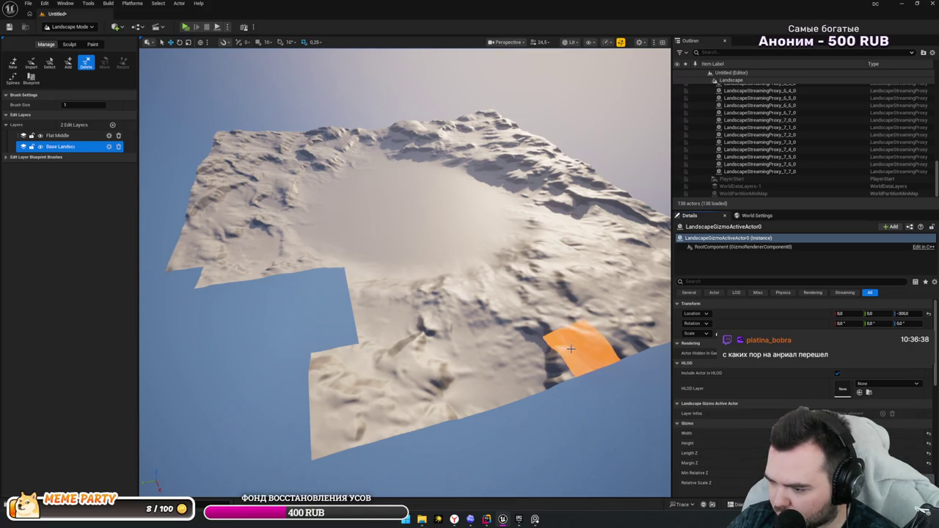
scroll(570, 349, "up", 5)
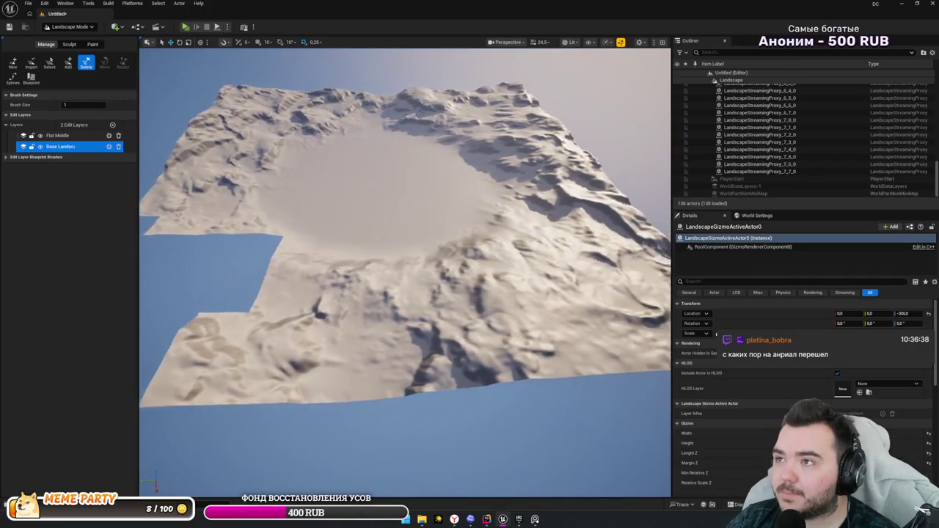
scroll(431, 317, "down", 5)
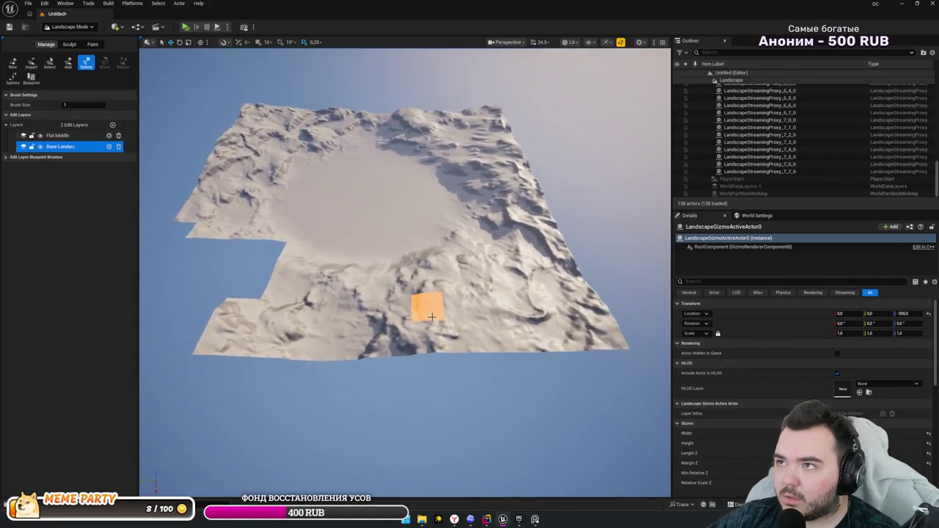
left_click_drag(459, 312, 304, 314)
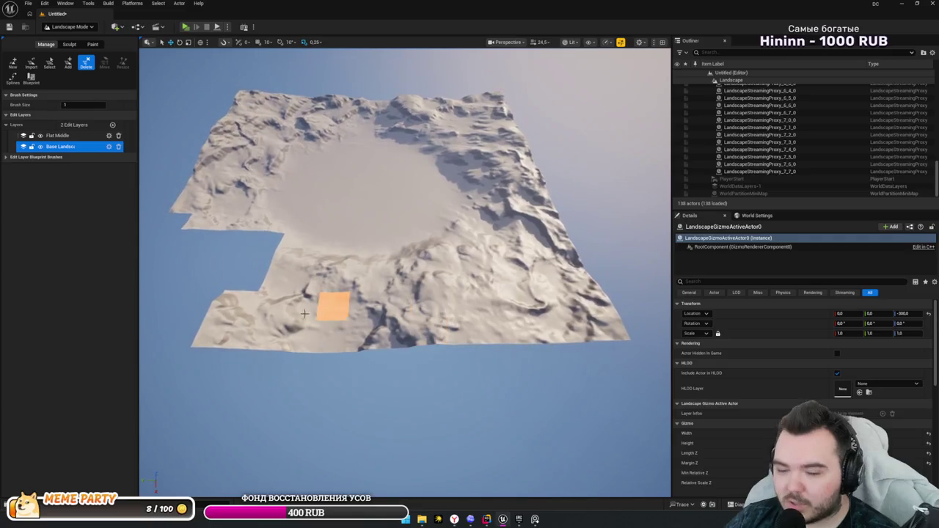
mouse_move(231, 314)
left_mouse_down()
mouse_move(249, 334)
mouse_move(299, 304)
mouse_move(280, 272)
mouse_move(370, 250)
left_mouse_up()
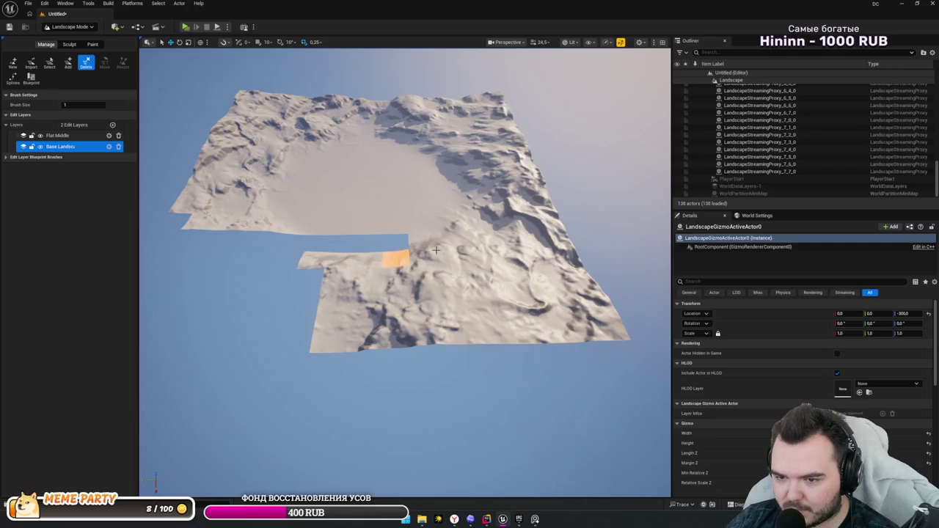
left_click_drag(436, 250, 436, 251)
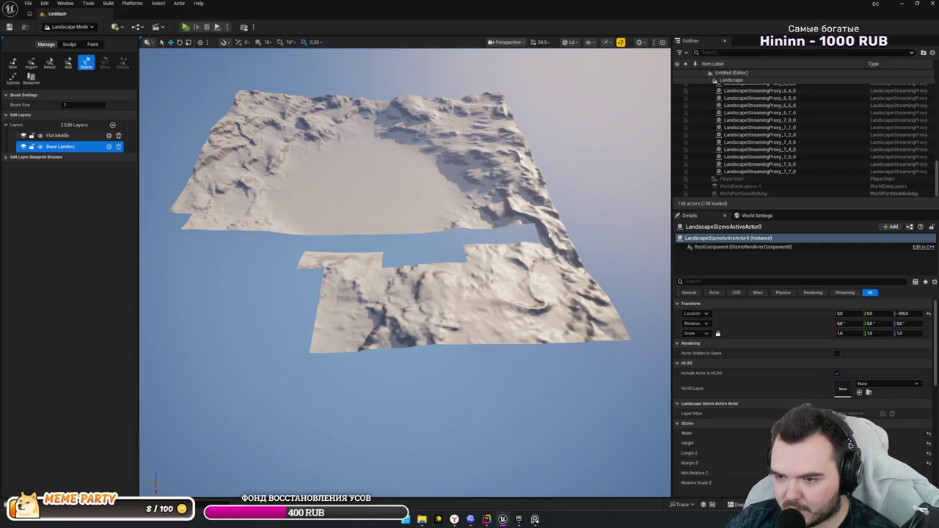
mouse_move(553, 256)
left_mouse_down()
mouse_move(316, 260)
mouse_move(360, 331)
mouse_move(394, 303)
mouse_move(367, 276)
mouse_move(421, 335)
mouse_move(429, 273)
mouse_move(490, 329)
mouse_move(480, 300)
mouse_move(543, 330)
mouse_move(609, 316)
mouse_move(538, 294)
mouse_move(514, 308)
mouse_move(528, 294)
mouse_move(408, 293)
mouse_move(406, 170)
left_mouse_up()
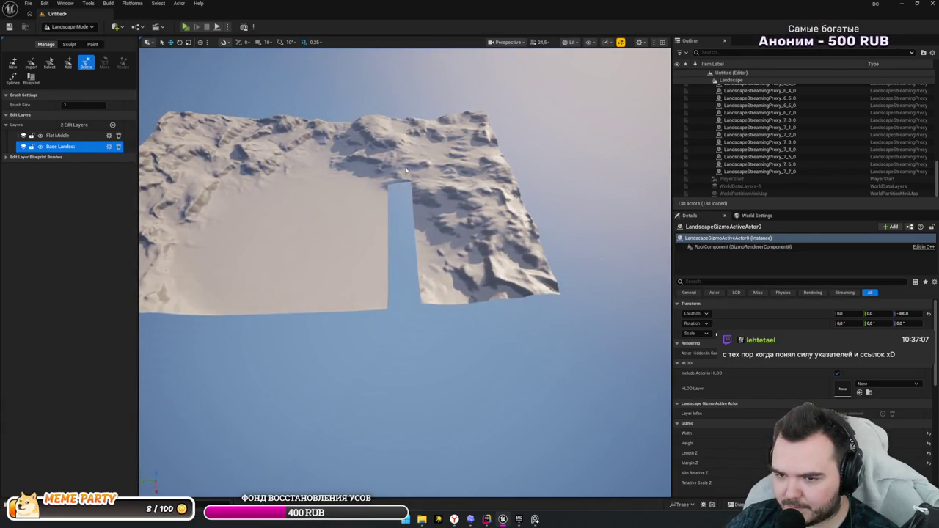
mouse_move(407, 219)
left_mouse_down()
mouse_move(448, 286)
mouse_move(535, 277)
mouse_move(513, 253)
mouse_move(439, 234)
mouse_move(486, 232)
mouse_move(506, 190)
mouse_move(478, 183)
mouse_move(430, 194)
left_mouse_up()
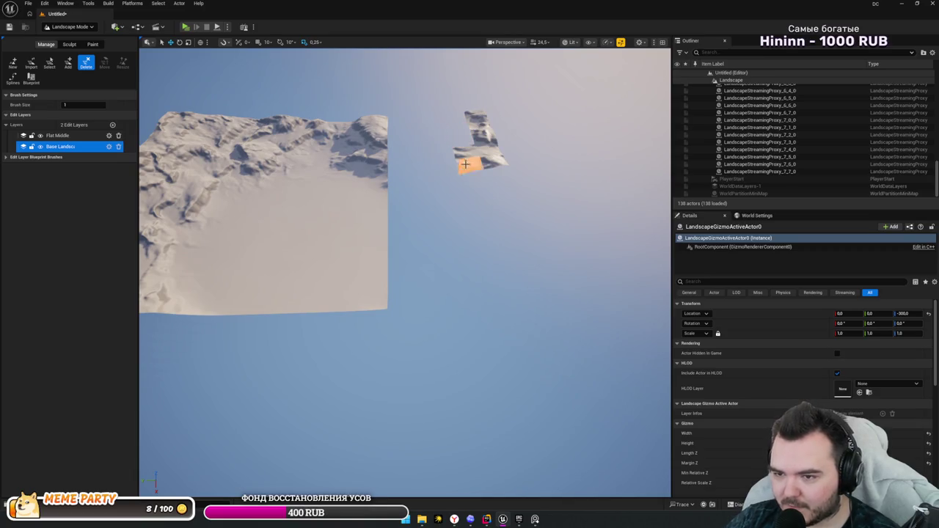
- Delete the remaining mountain strips along the left and upper-left edges, leaving the flat square
mouse_move(463, 160)
left_mouse_down()
mouse_move(316, 180)
mouse_move(445, 201)
left_mouse_up()
mouse_move(484, 283)
left_mouse_down()
mouse_move(450, 267)
mouse_move(380, 155)
left_mouse_up()
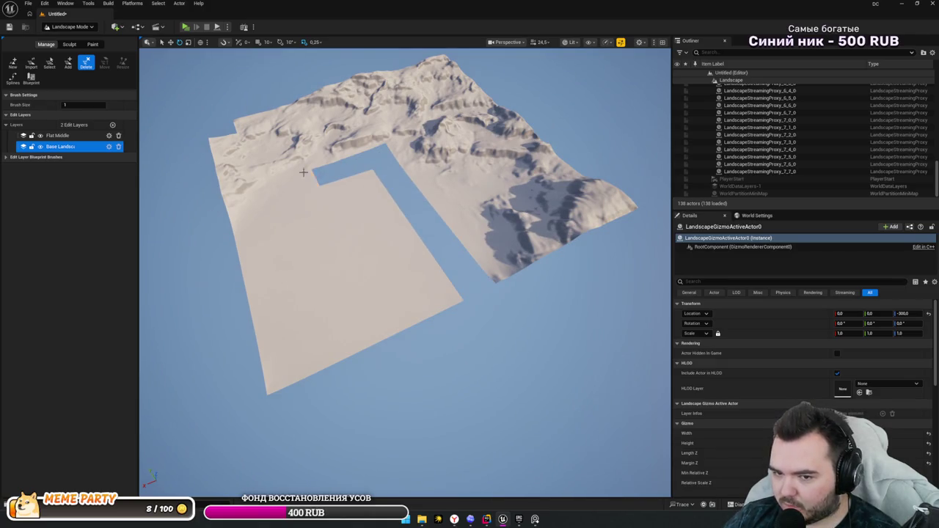
left_click_drag(303, 172, 230, 196)
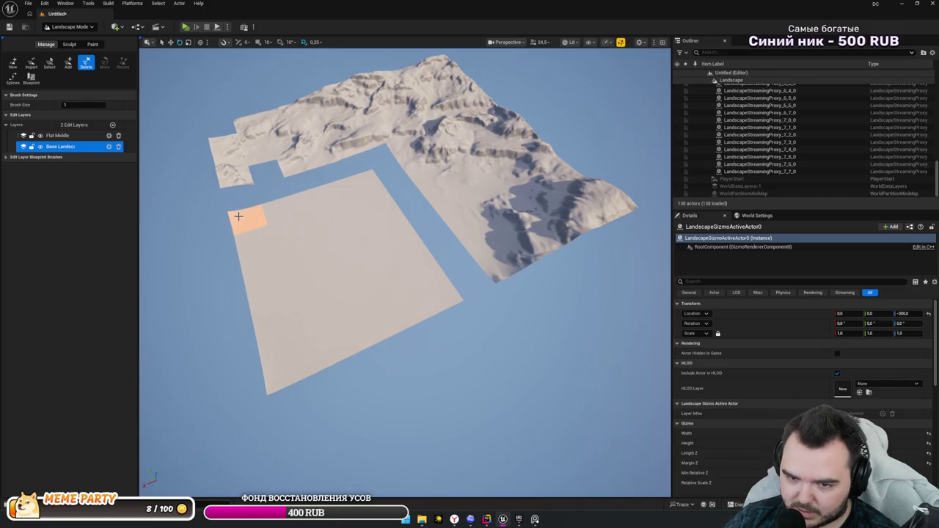
left_click_drag(234, 213, 363, 182)
mouse_move(434, 165)
left_mouse_down()
mouse_move(293, 157)
mouse_move(235, 178)
mouse_move(215, 140)
left_mouse_up()
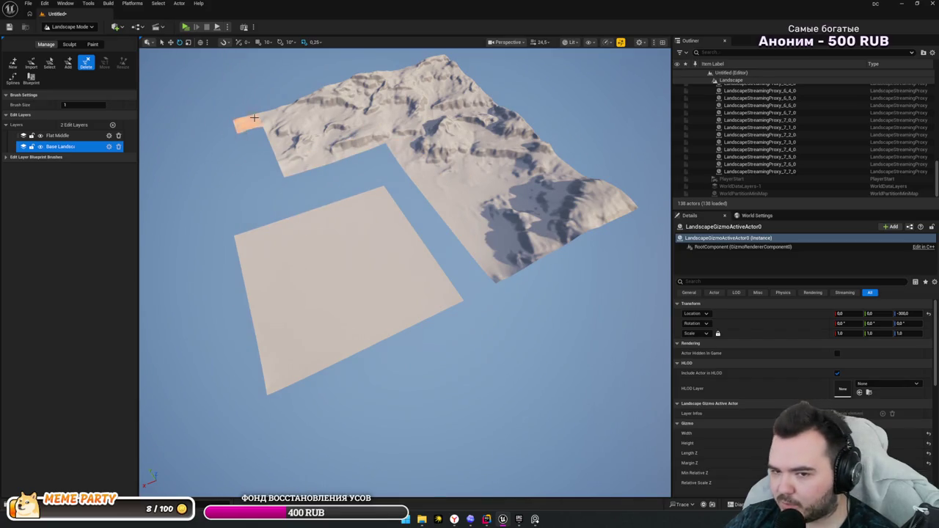
left_click_drag(279, 132, 318, 138)
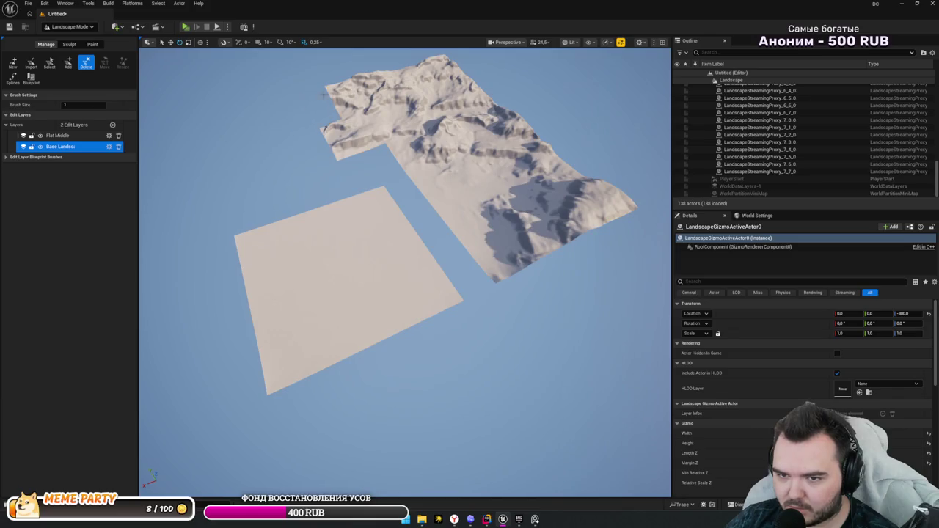
left_click_drag(323, 94, 361, 154)
mouse_move(362, 108)
left_mouse_down()
mouse_move(348, 87)
mouse_move(435, 71)
left_mouse_up()
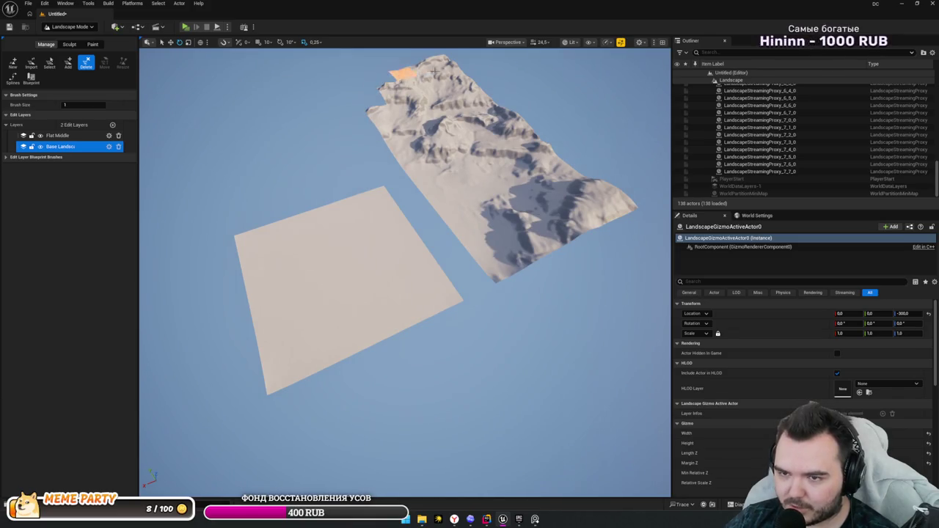
left_click_drag(371, 91, 446, 81)
mouse_move(377, 107)
left_mouse_down()
mouse_move(419, 143)
mouse_move(454, 209)
mouse_move(513, 268)
mouse_move(528, 235)
mouse_move(440, 156)
left_mouse_up()
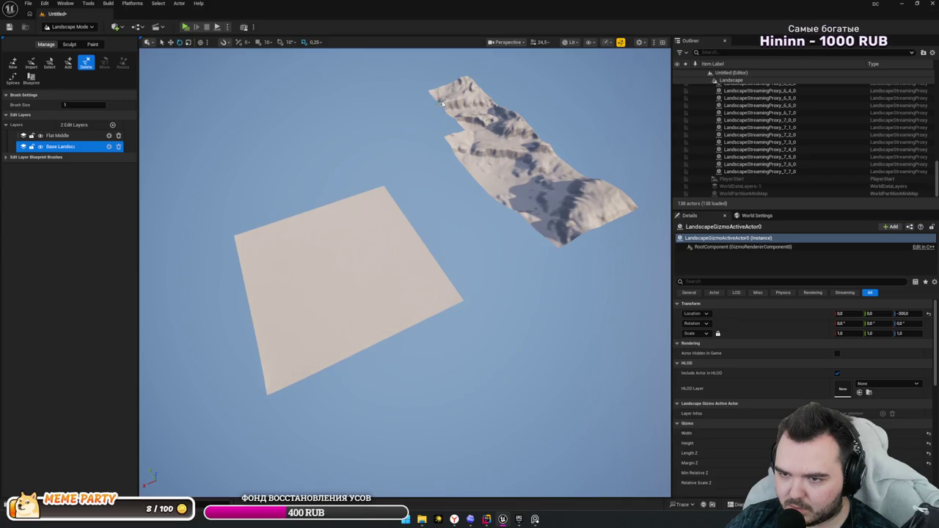
mouse_move(451, 150)
left_mouse_down()
mouse_move(517, 132)
mouse_move(477, 161)
mouse_move(500, 185)
left_mouse_up()
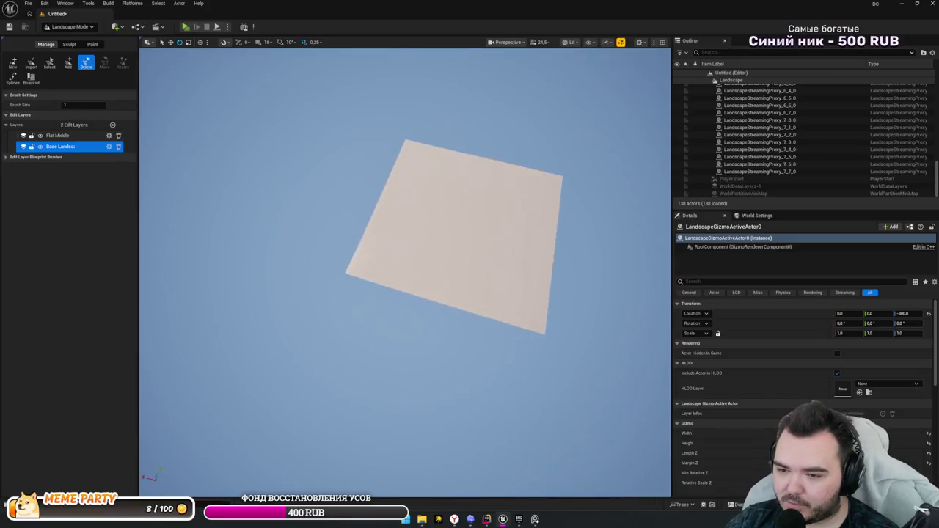
key("w")
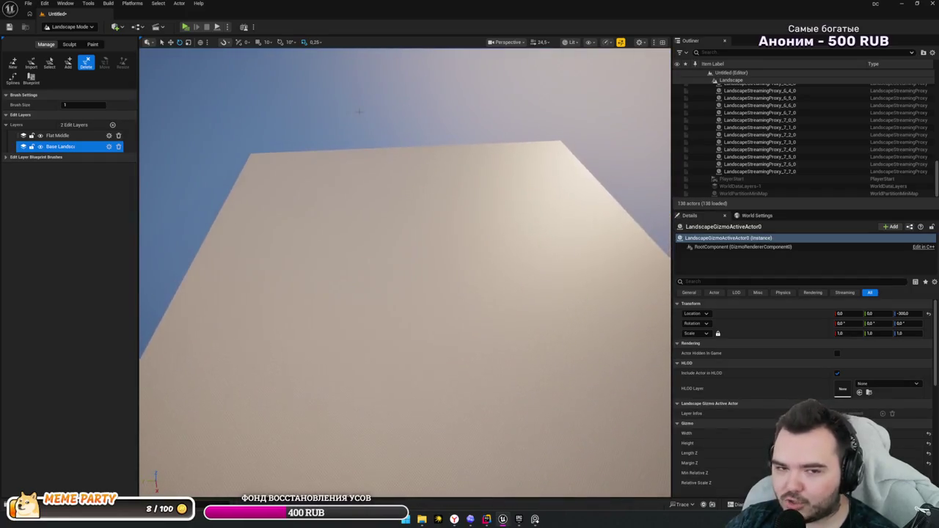
- Save the level over L_MainJungle in Content/Dino/Levels, confirming the replace
key("ctrl+s")
left_click(662, 370)
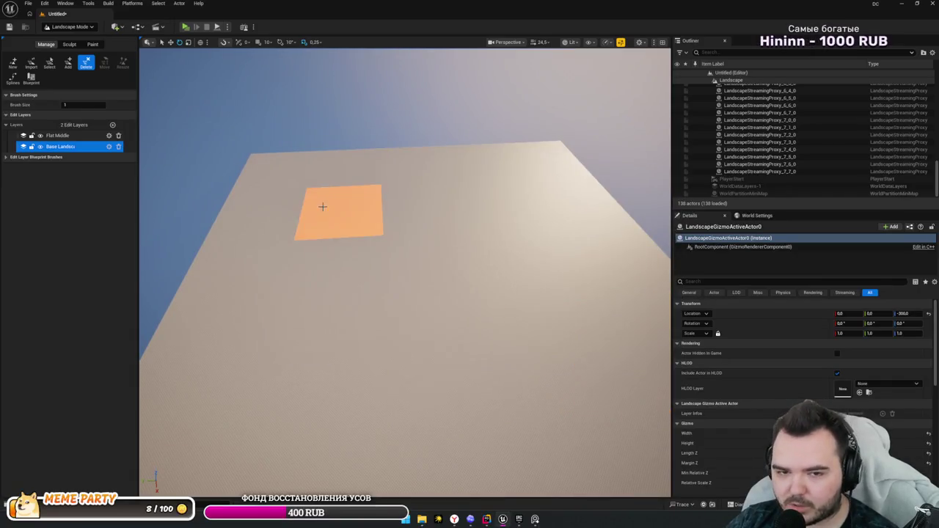
key("ctrl+s")
left_click(426, 212)
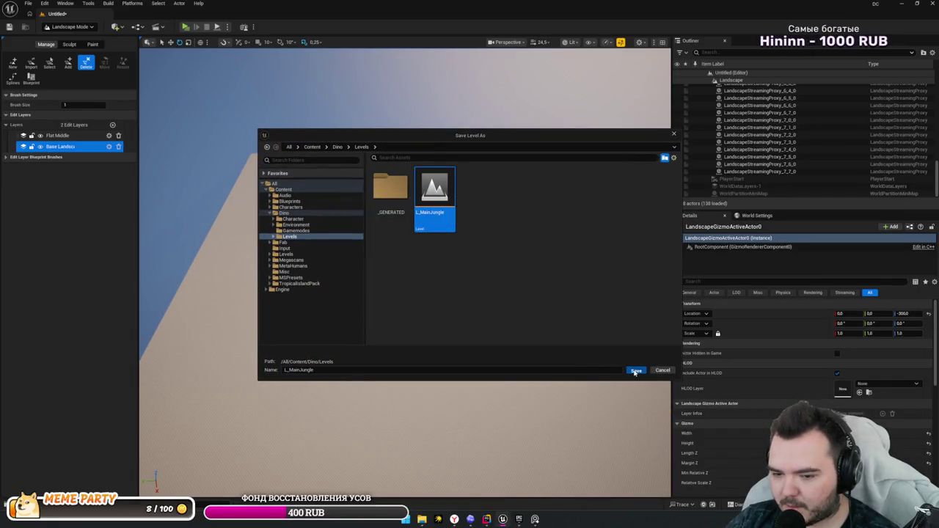
left_click(635, 371)
left_click(489, 272)
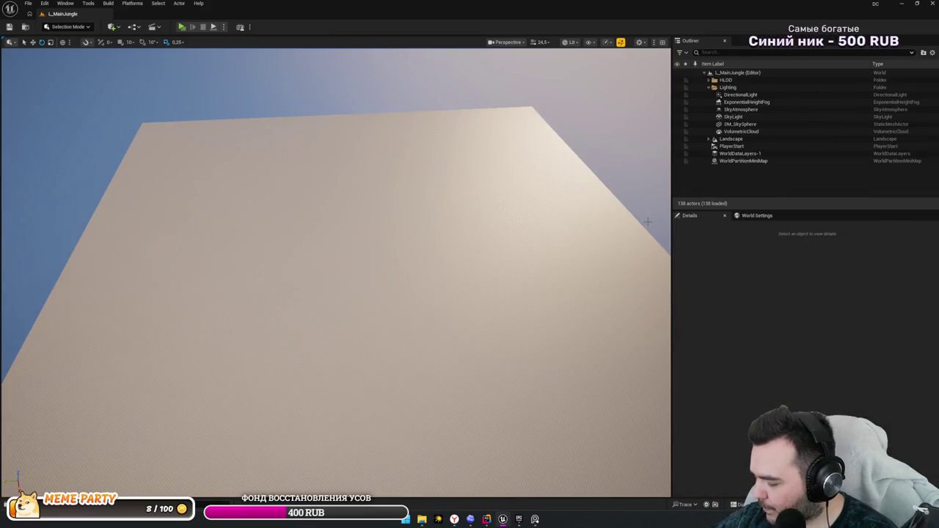
left_click_drag(509, 250, 338, 139)
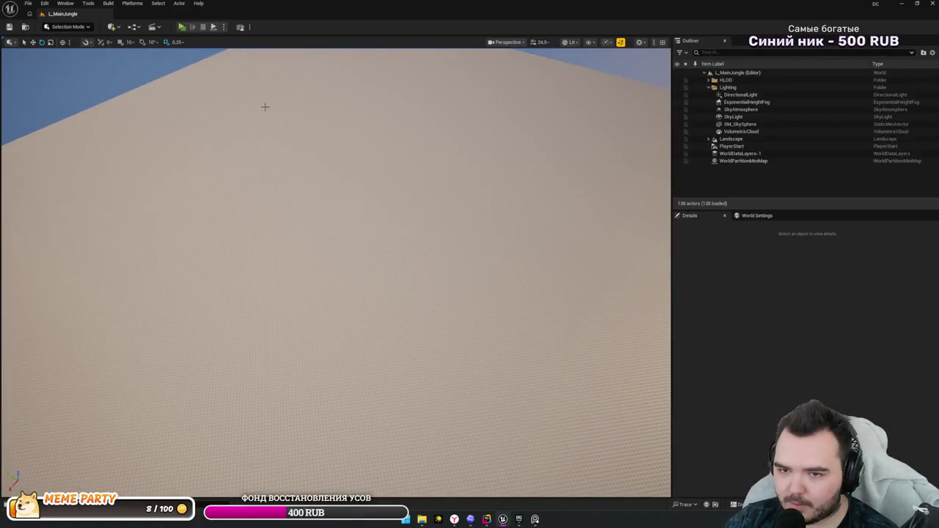
left_click(185, 27)
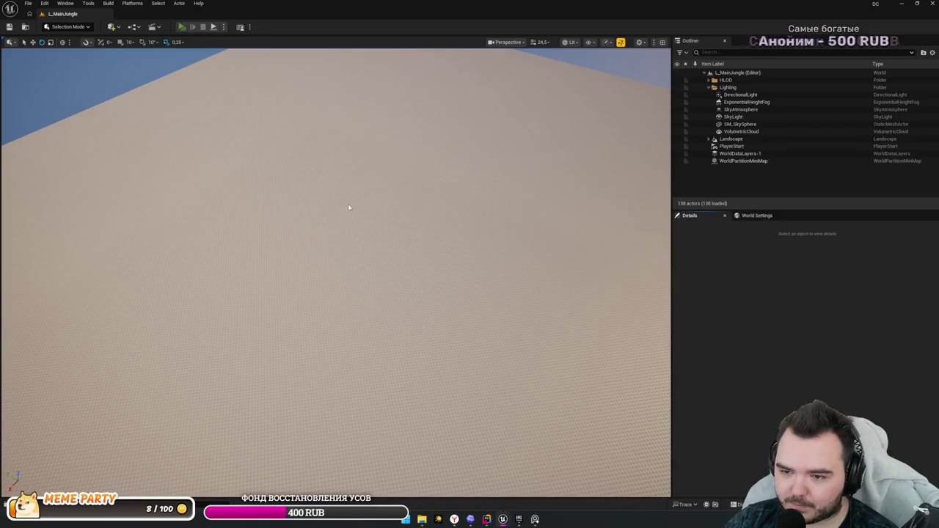
- Exit the test play, set GameMode Override to GM_DinoTP, and launch a Standalone preview
key("Escape")
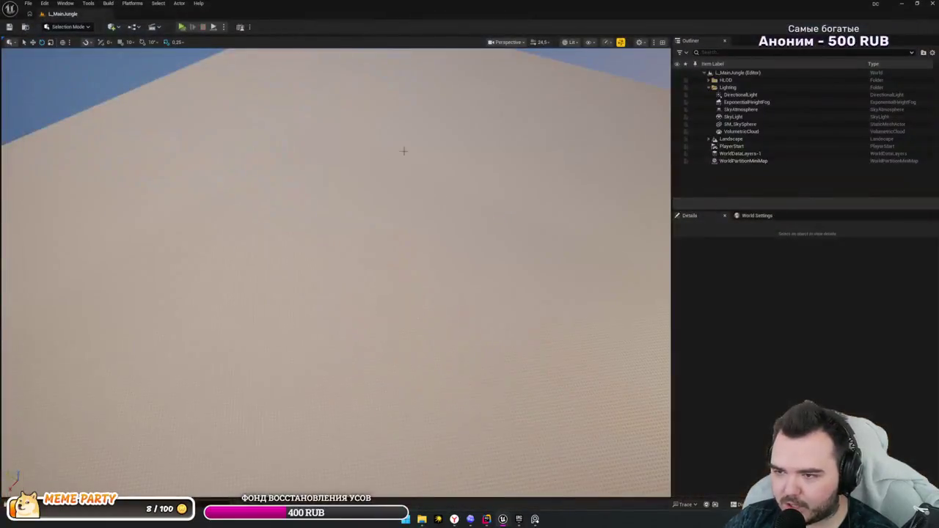
left_click(756, 215)
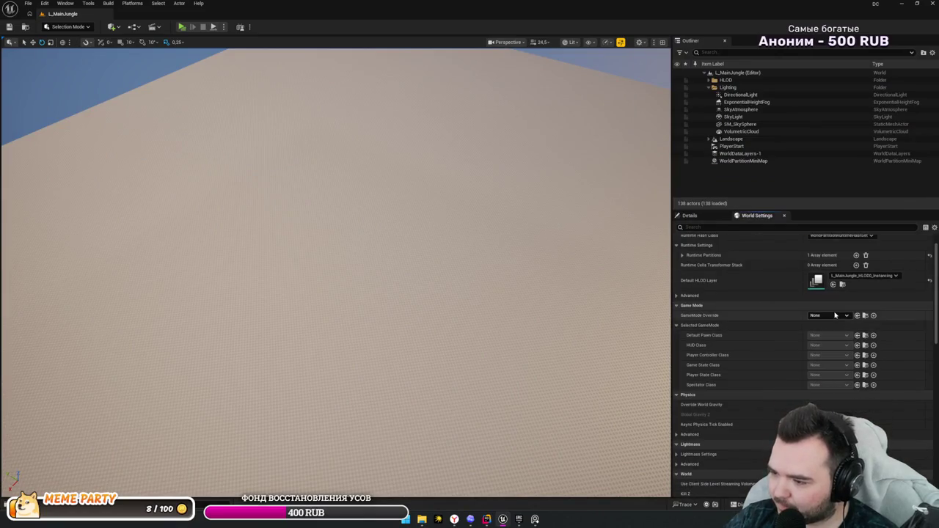
left_click(827, 316)
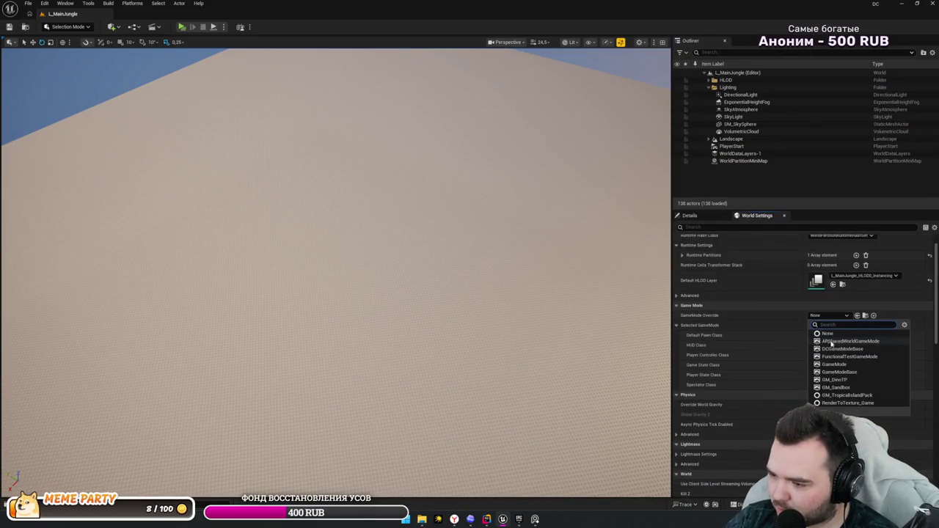
left_click(848, 381)
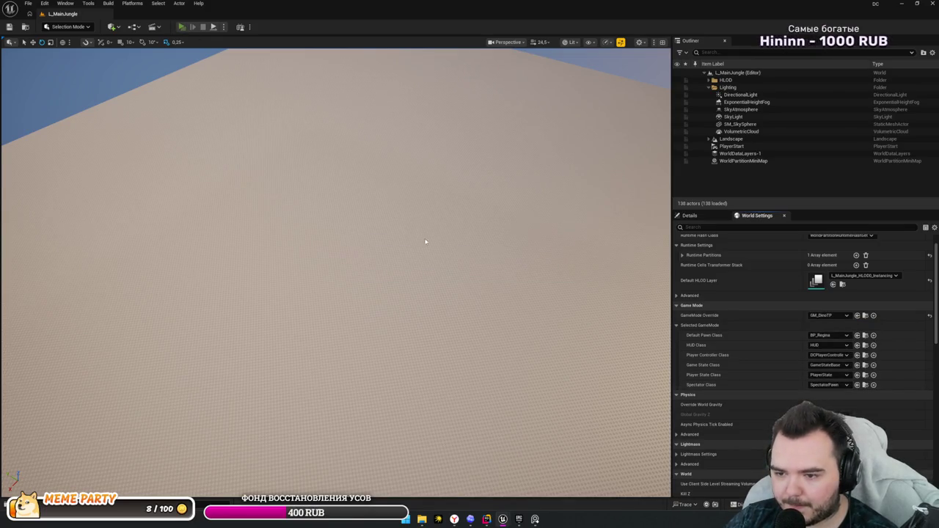
key("alt+p")
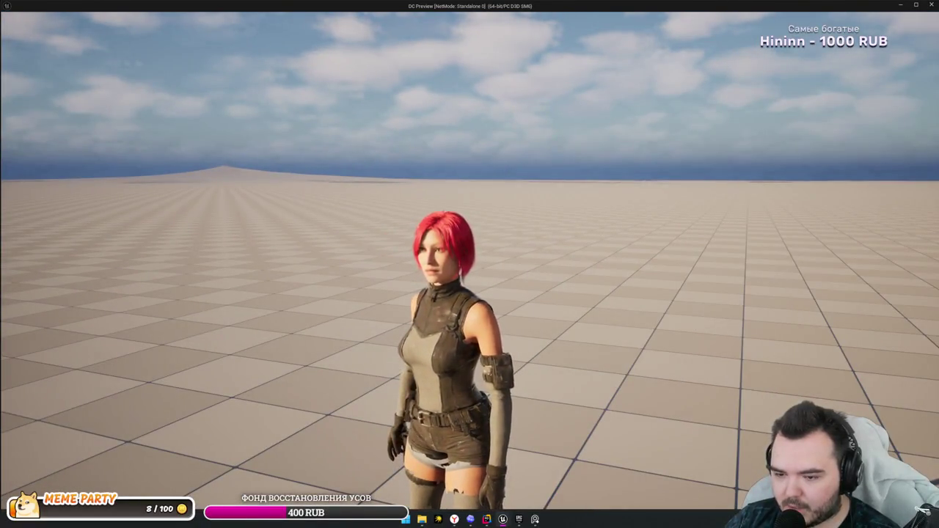
- Run the Regina character around the flat floor with WASD, then bring up Windows Start
key("s")
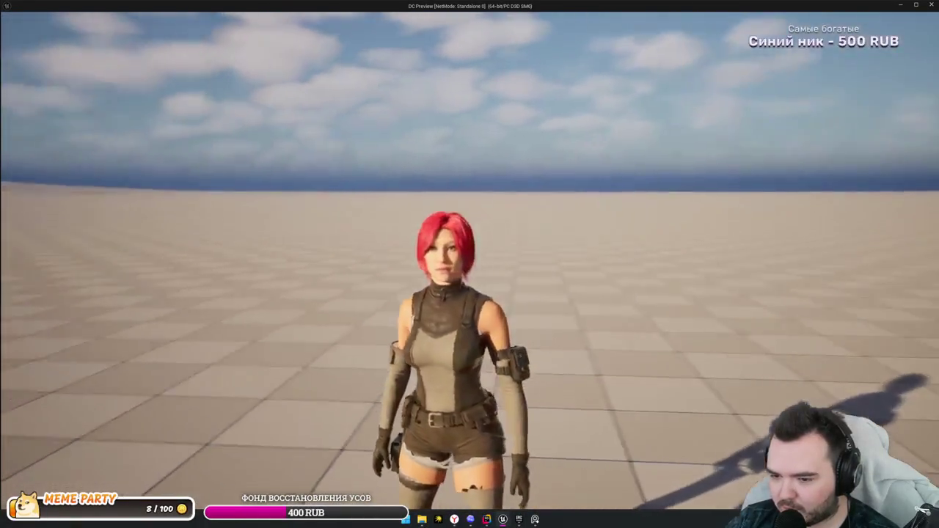
key("w")
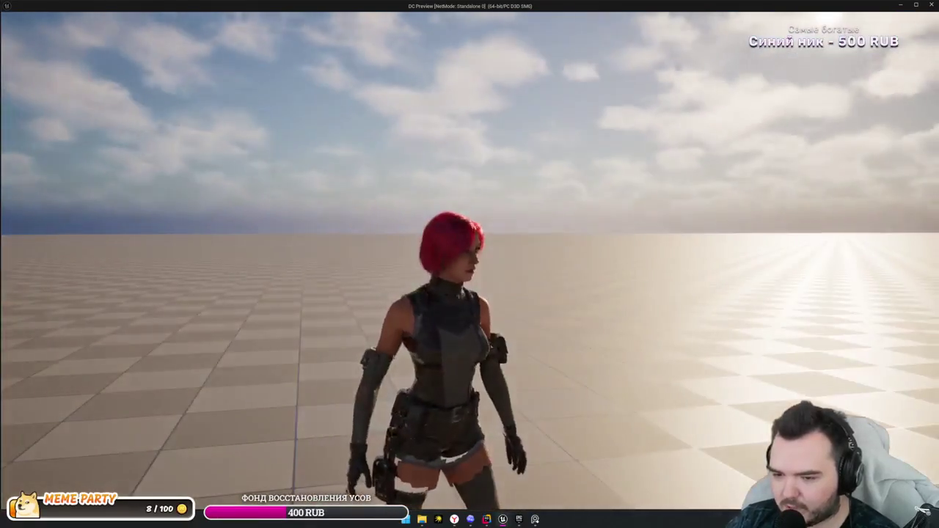
key("w")
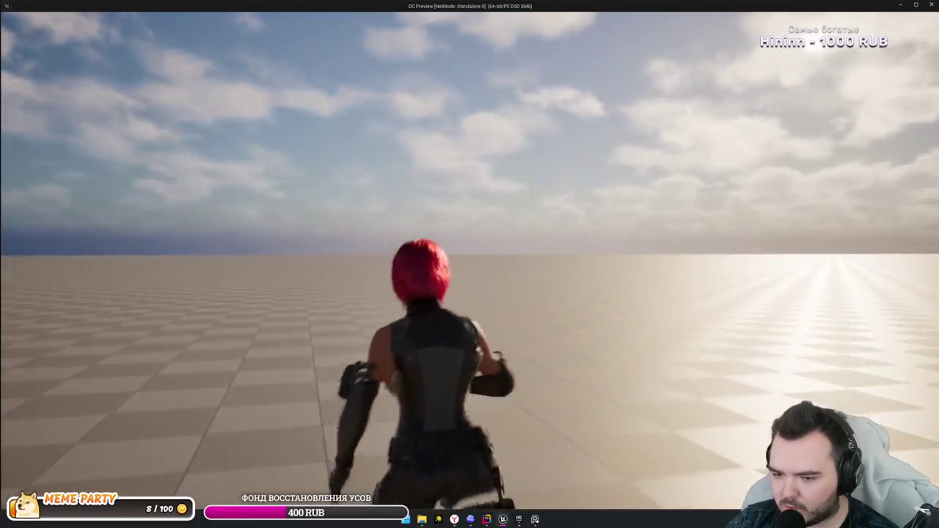
key("w")
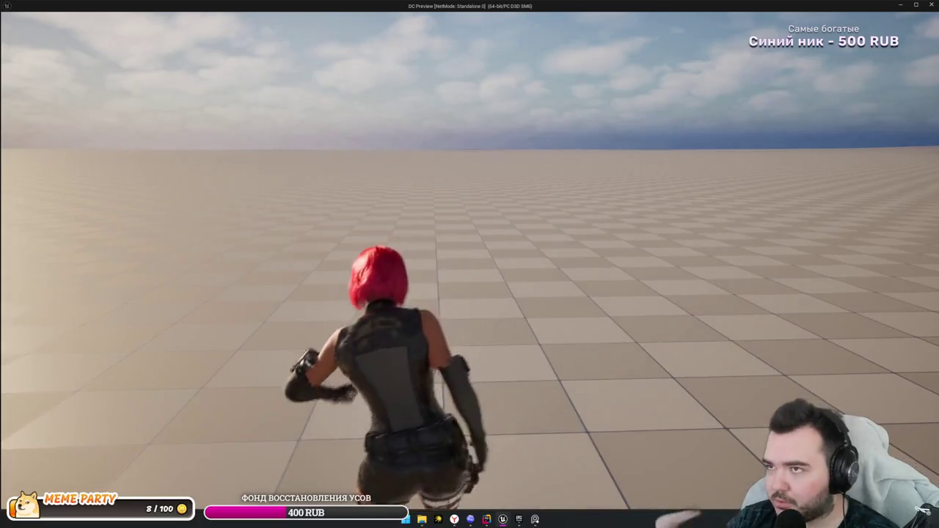
key("super")
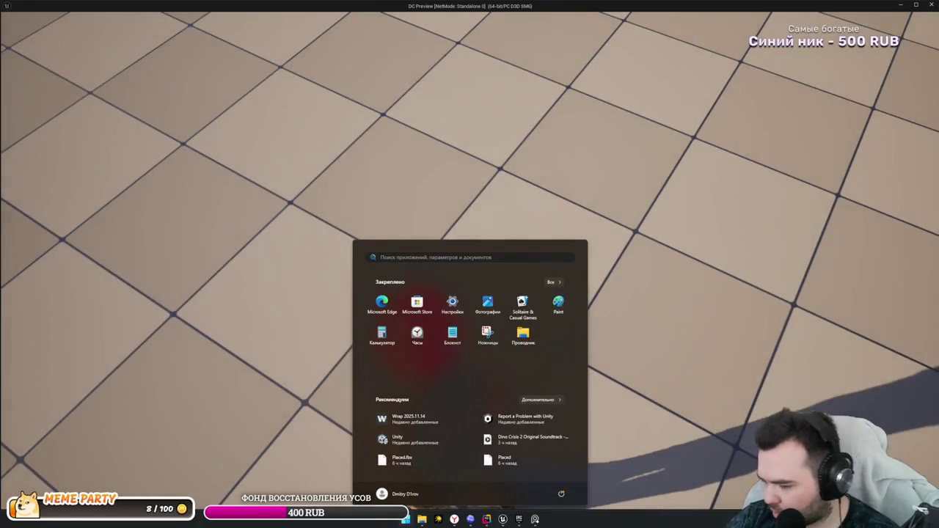
- Open Steam from the taskbar and go to Dino Crisis 2's store page
key("super")
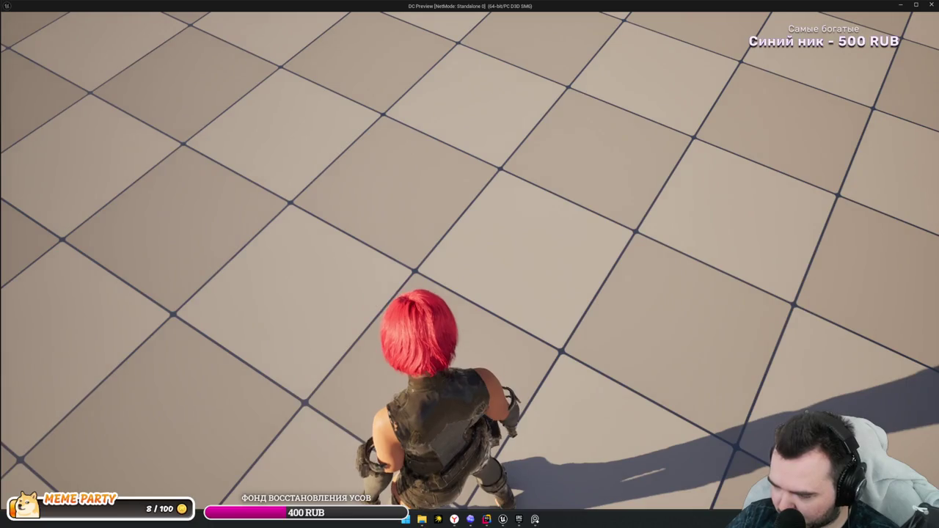
right_click(814, 312)
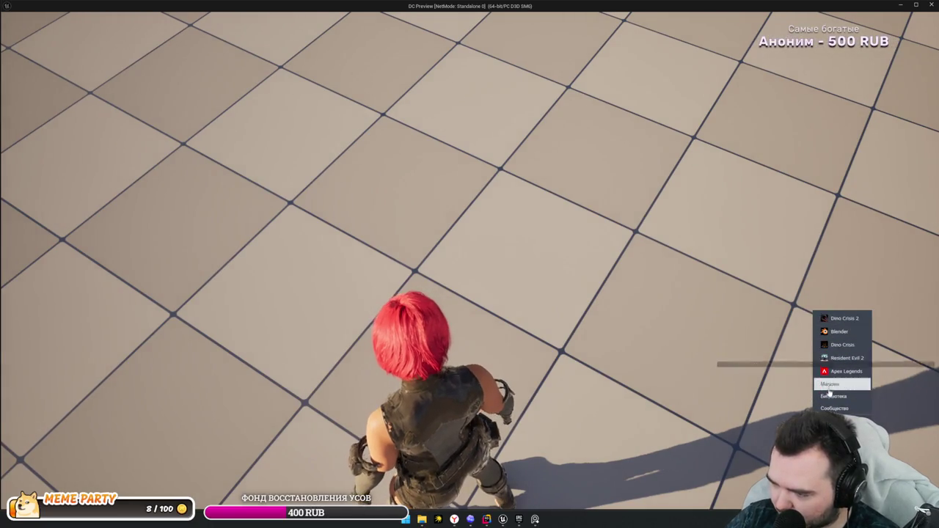
left_click(842, 369)
left_click(199, 130)
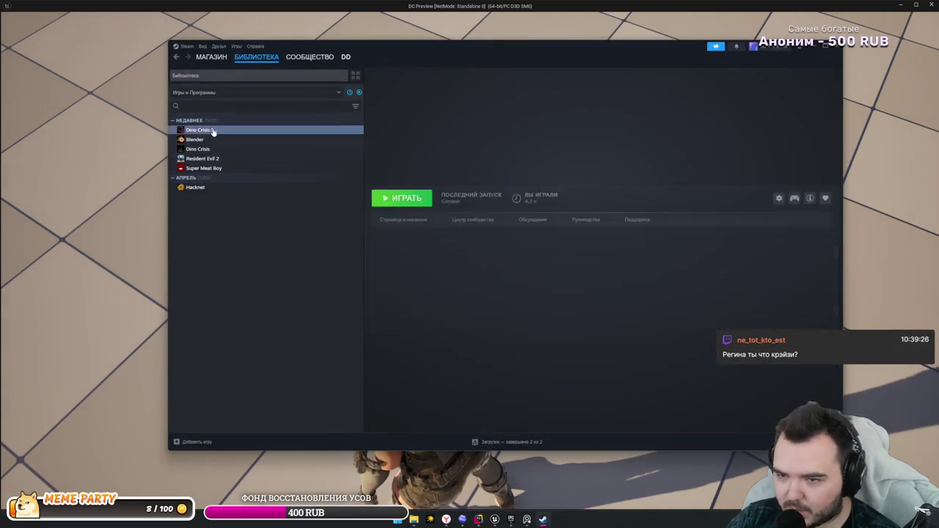
left_click(402, 221)
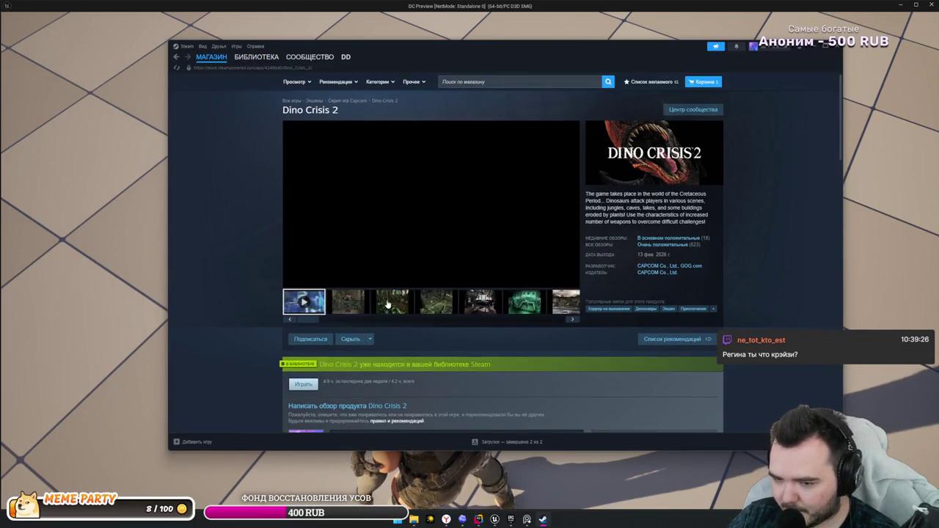
- Step through the enlarged Dino Crisis 2 screenshots to the trailer, then select Resident Evil 2
left_click(388, 301)
left_click(506, 248)
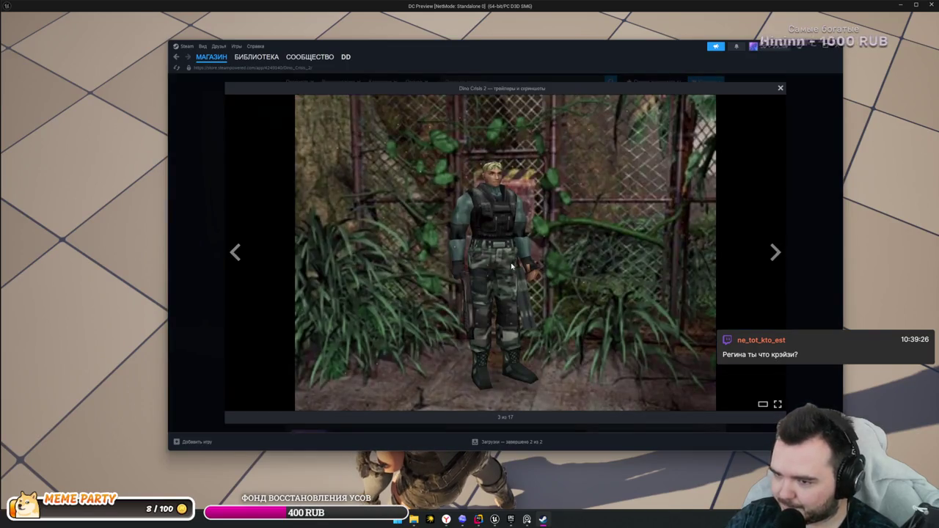
key("Right")
key("Right")
key("Right")
key("Right")
key("Right")
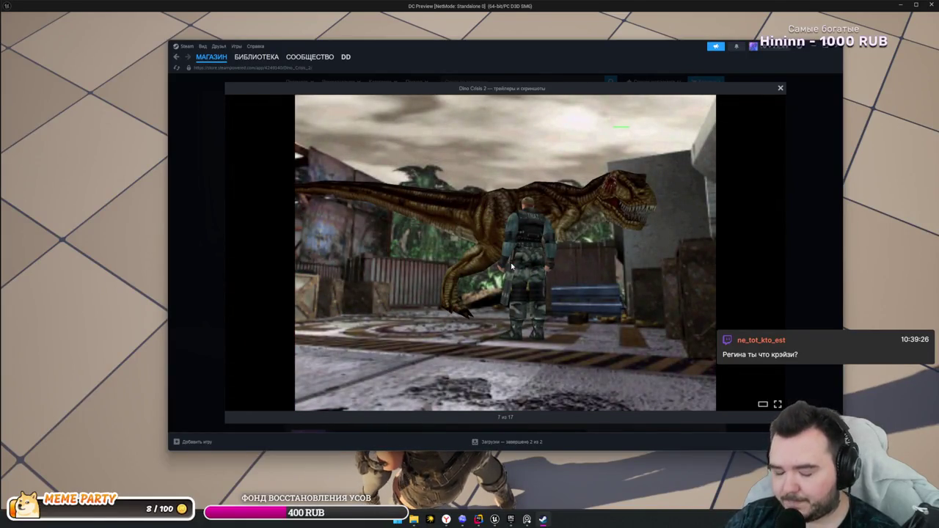
key("Right")
key("Right")
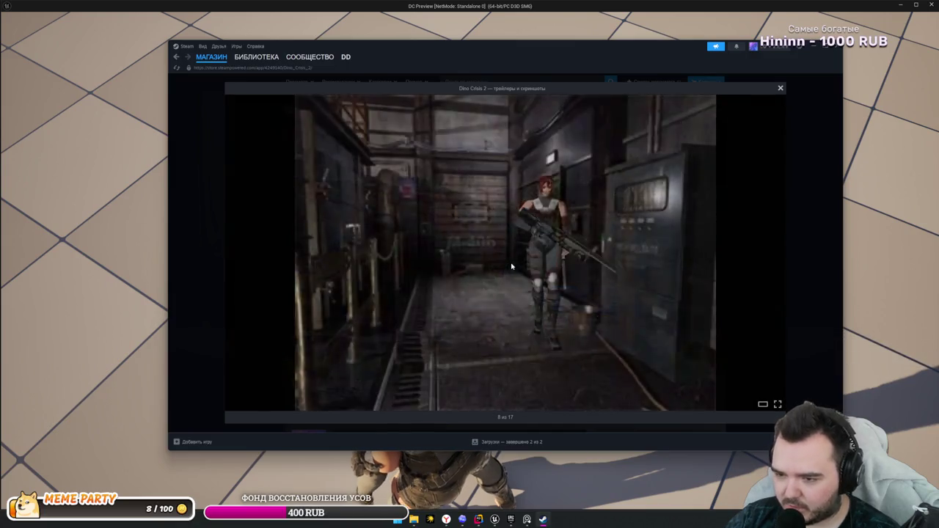
key("Right")
key("Right")
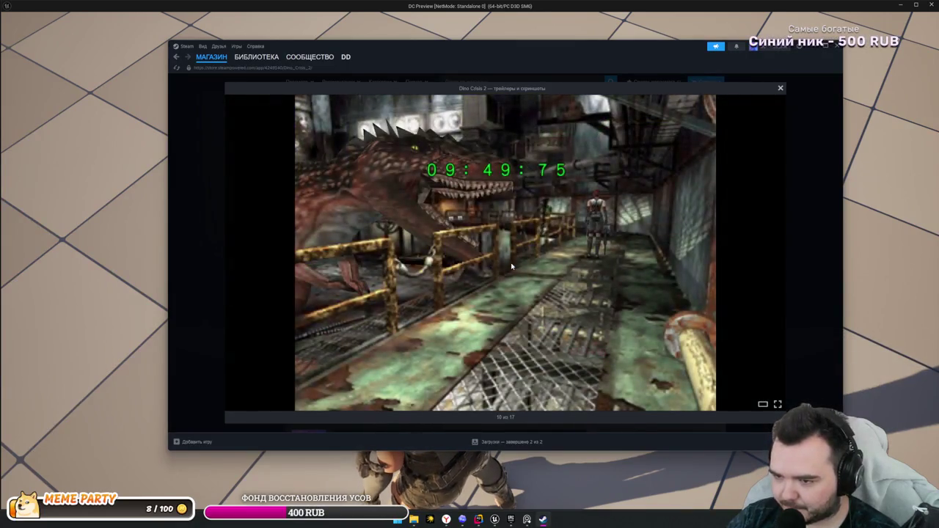
key("Right")
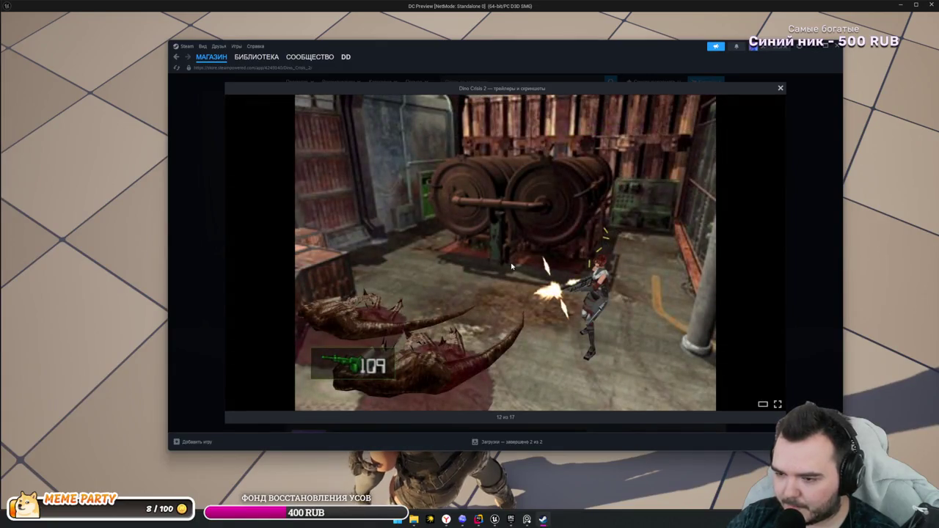
key("Right")
key("Right")
key("Right")
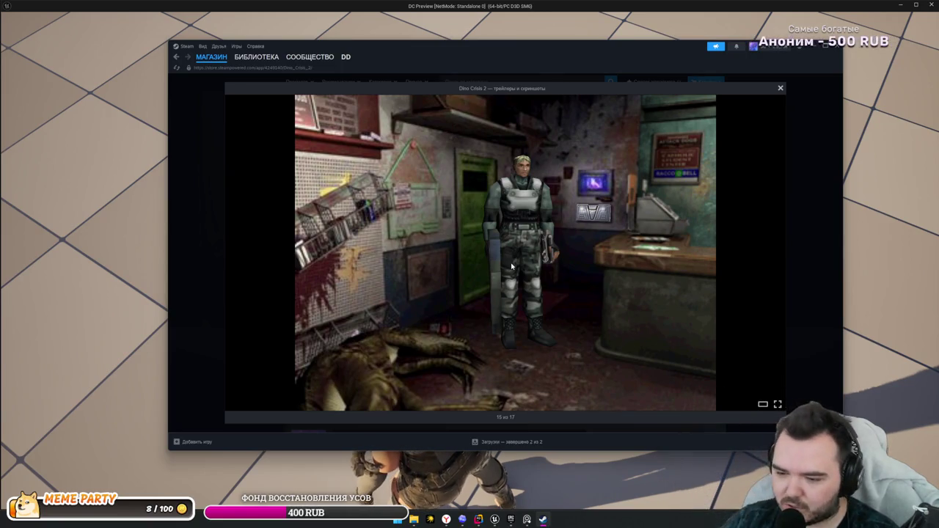
key("Right")
key("Right")
key("Right")
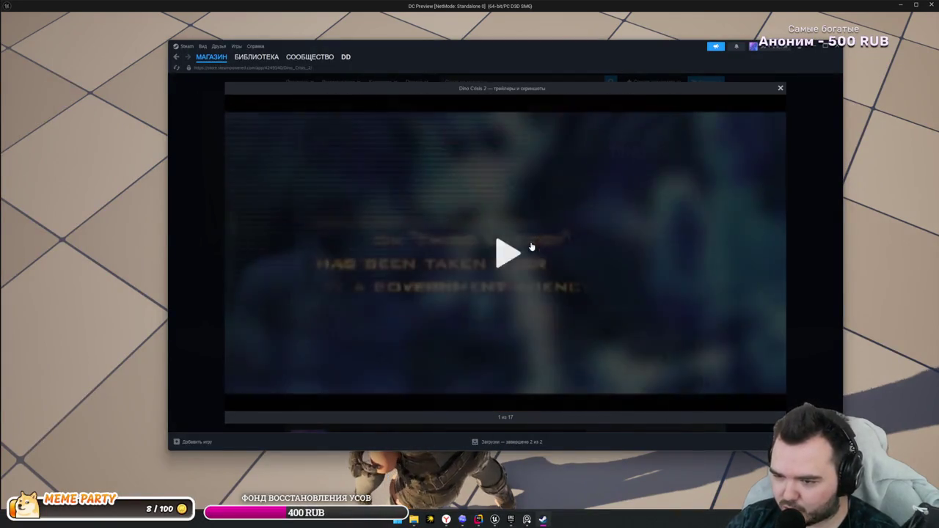
left_click(532, 246)
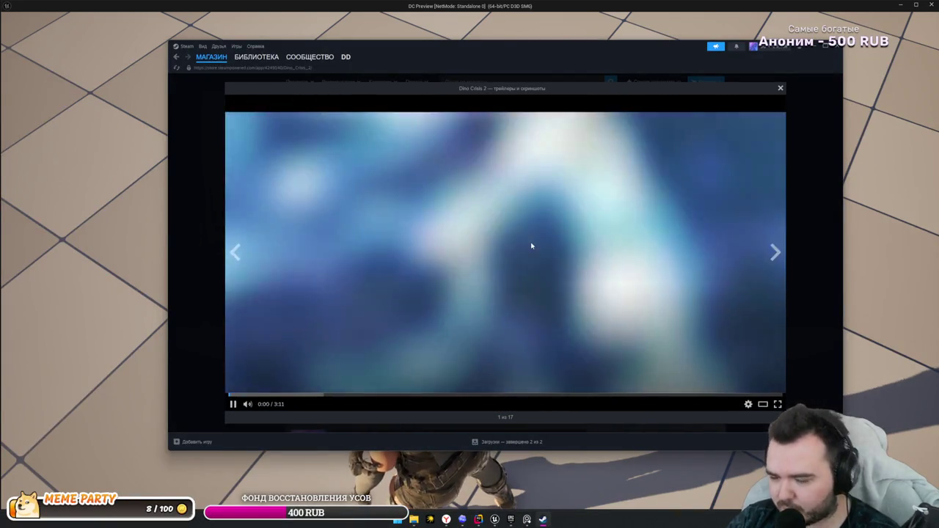
key("Escape")
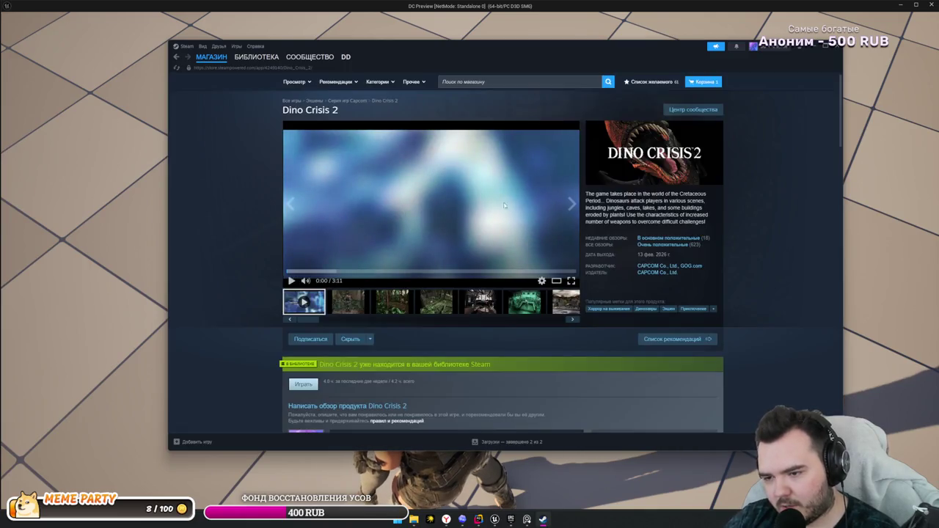
mouse_move(254, 60)
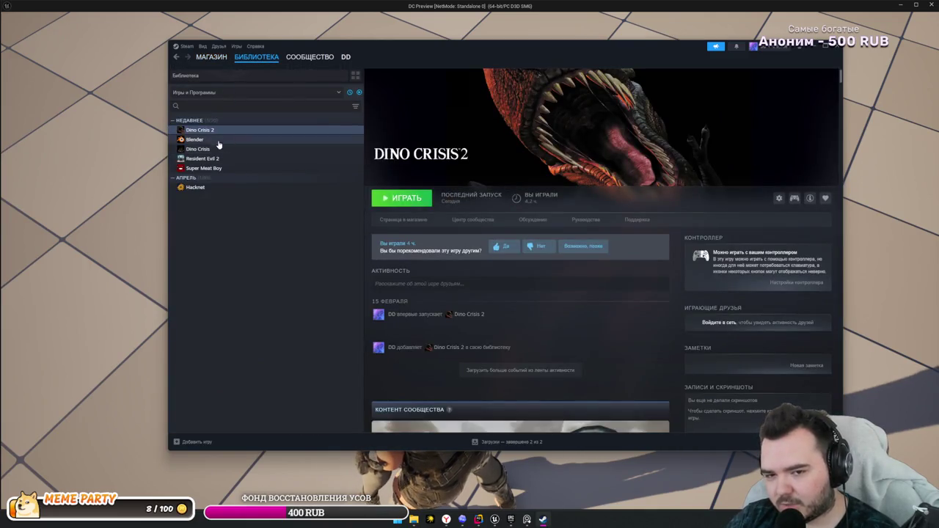
left_click(210, 158)
- Open Resident Evil 2's store page and step through its screenshots to the last one of Claire
left_click(403, 220)
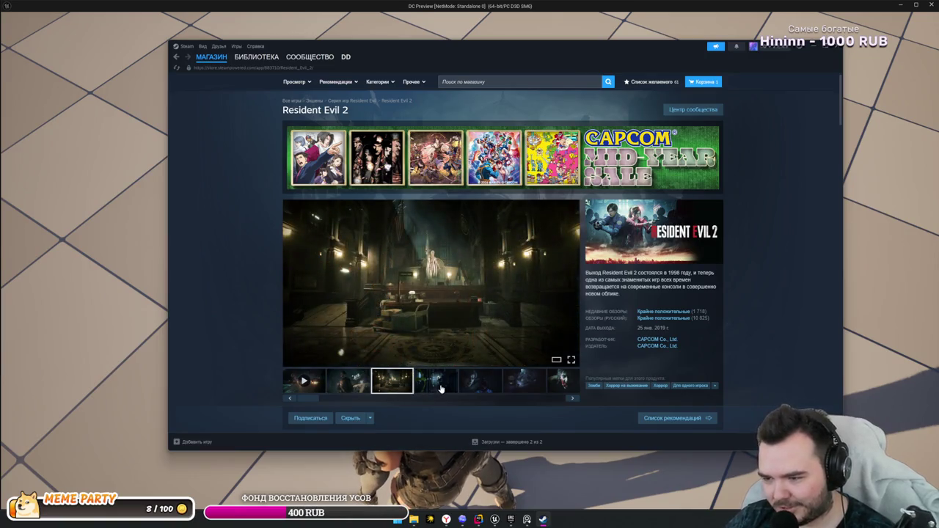
left_click(441, 389)
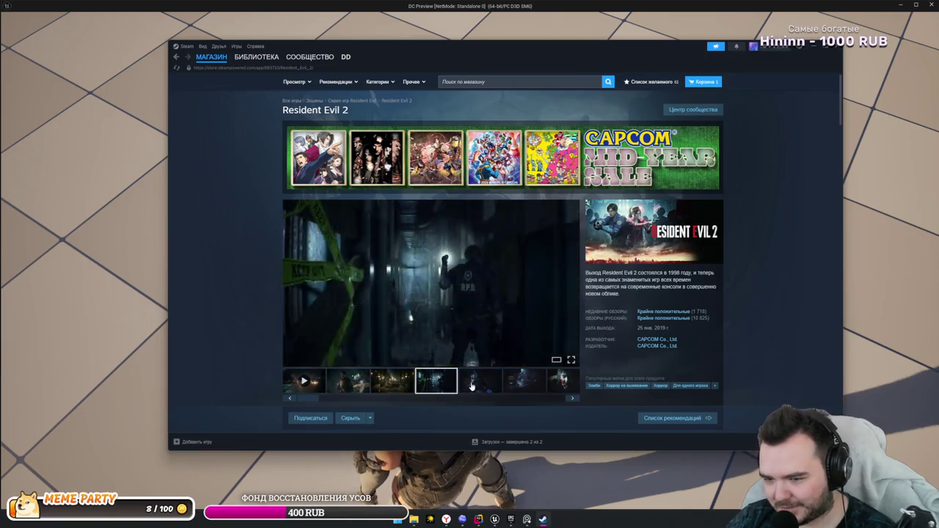
left_click(495, 382)
left_click(535, 382)
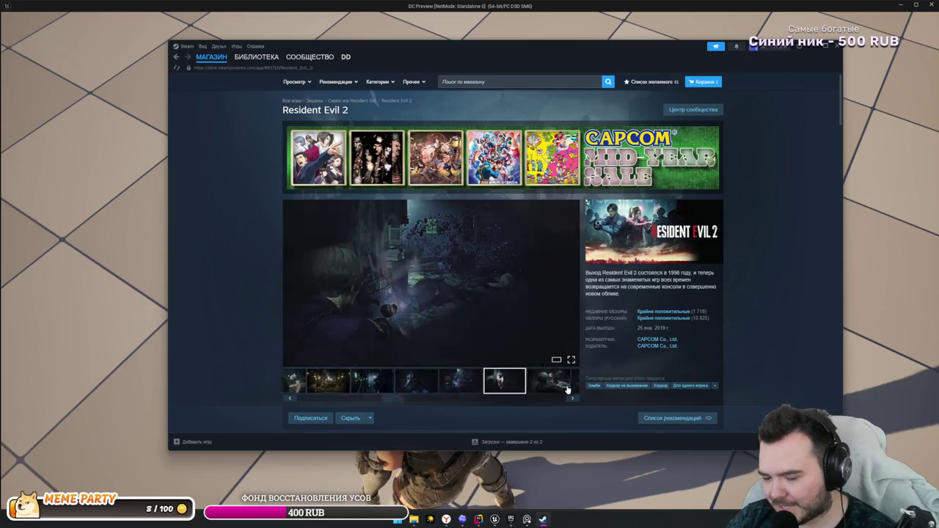
left_click(570, 401)
left_click(571, 401)
left_click(570, 400)
left_click(570, 400)
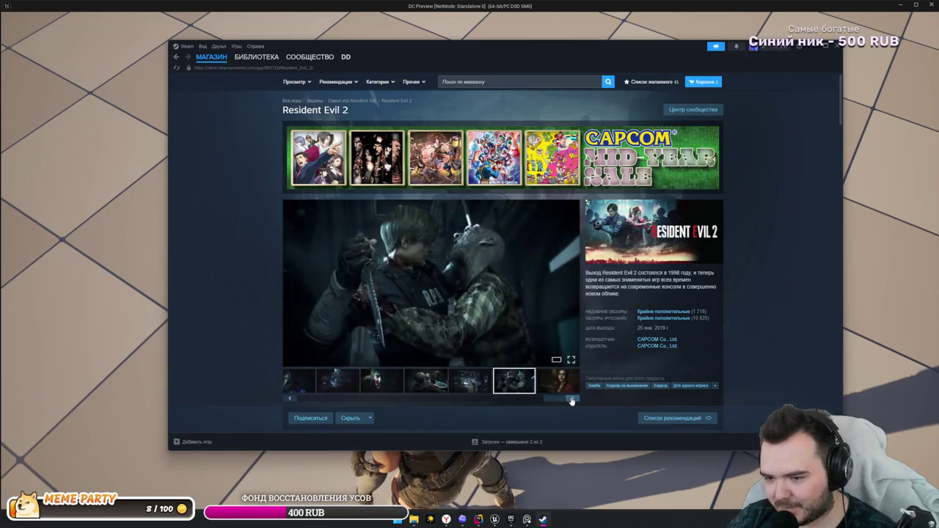
left_click(568, 400)
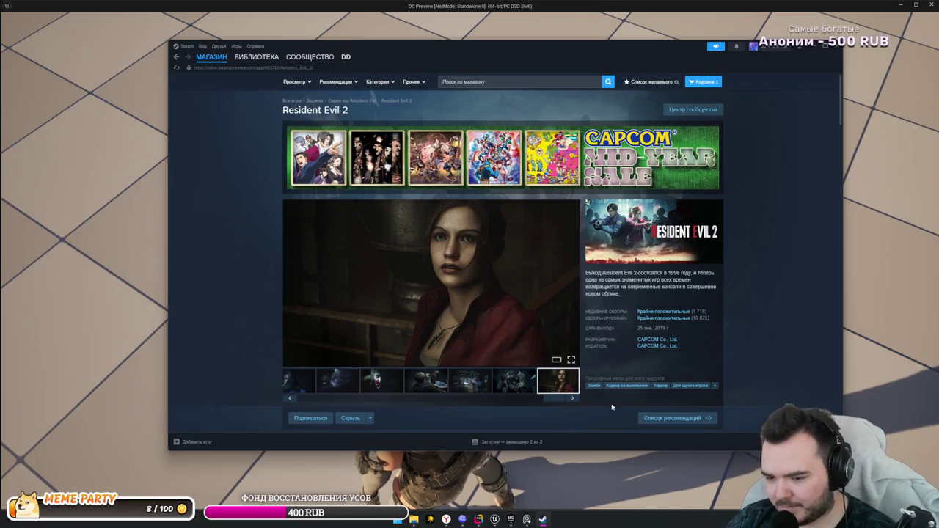
- Close the standalone game preview and put Steam away so the Unreal editor is in front
key("shift+Tab")
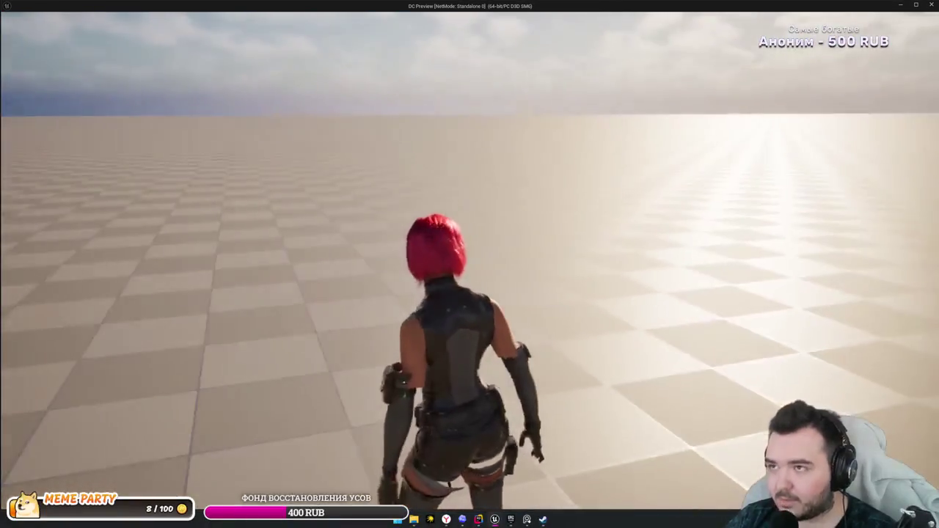
key("Escape")
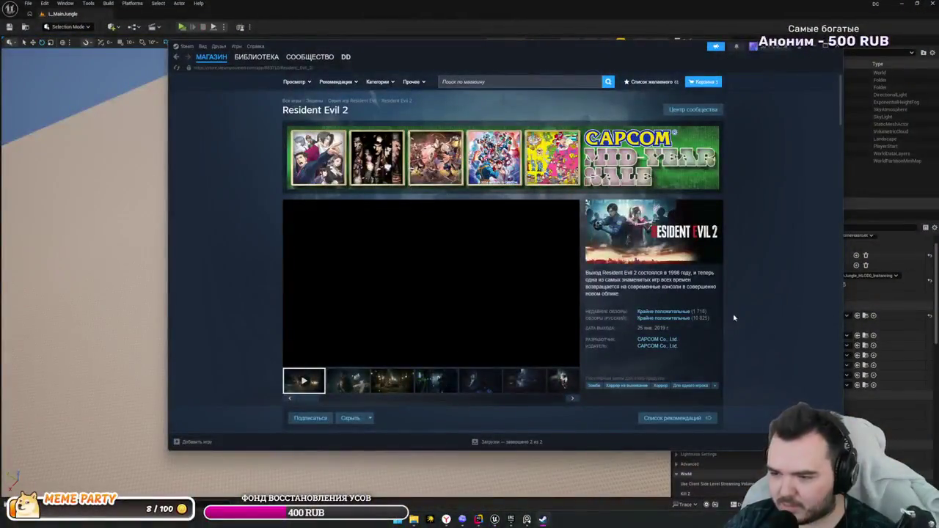
mouse_move(479, 277)
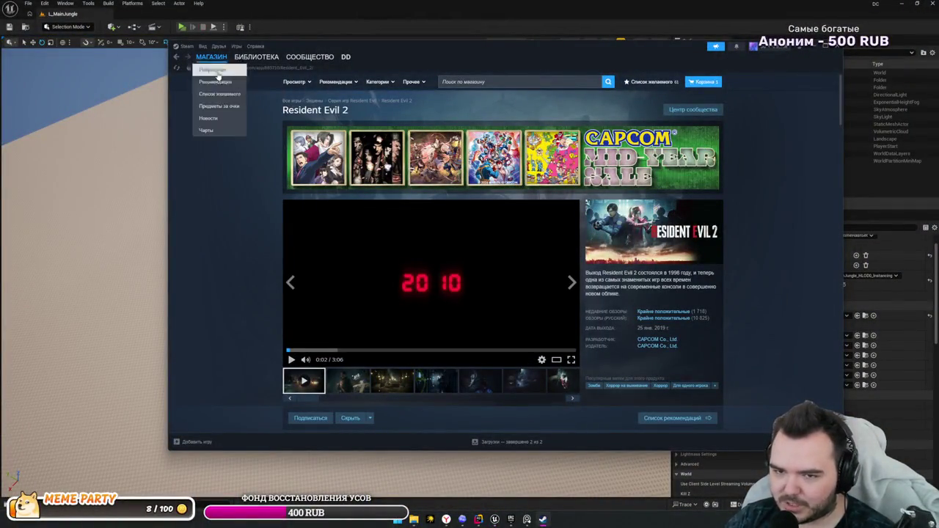
left_click(256, 57)
key("alt+Tab")
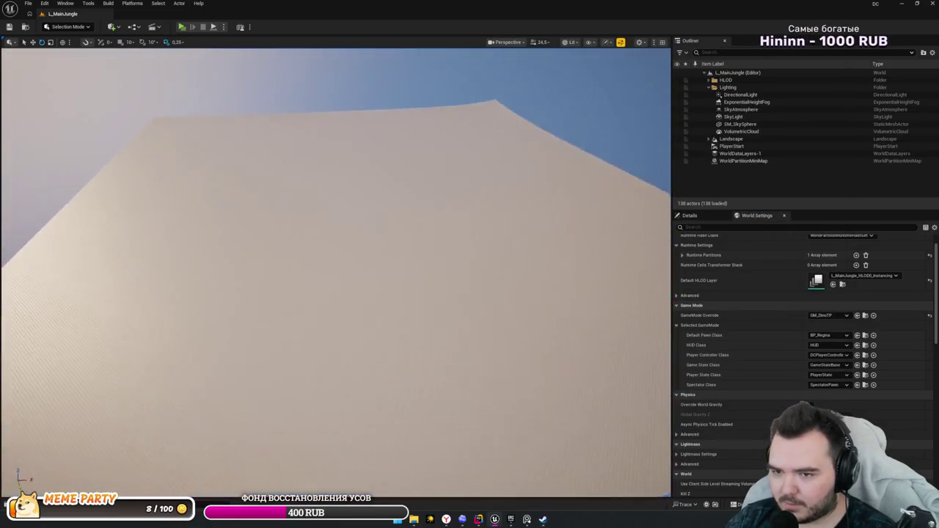
- Look around L_MainJungle's flat landscape, then choose Brush Editing Mode from the editor mode dropdown
scroll(335, 271, "down", 3)
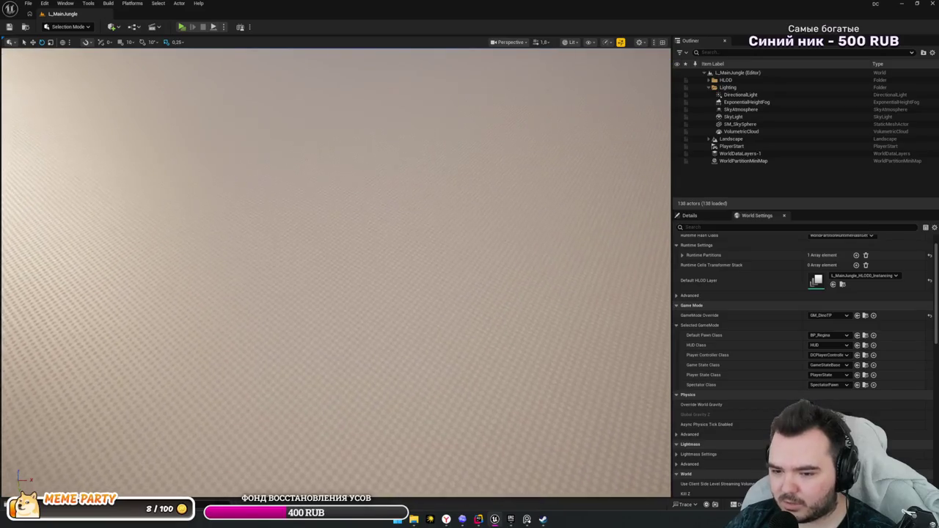
scroll(336, 272, "down", 1)
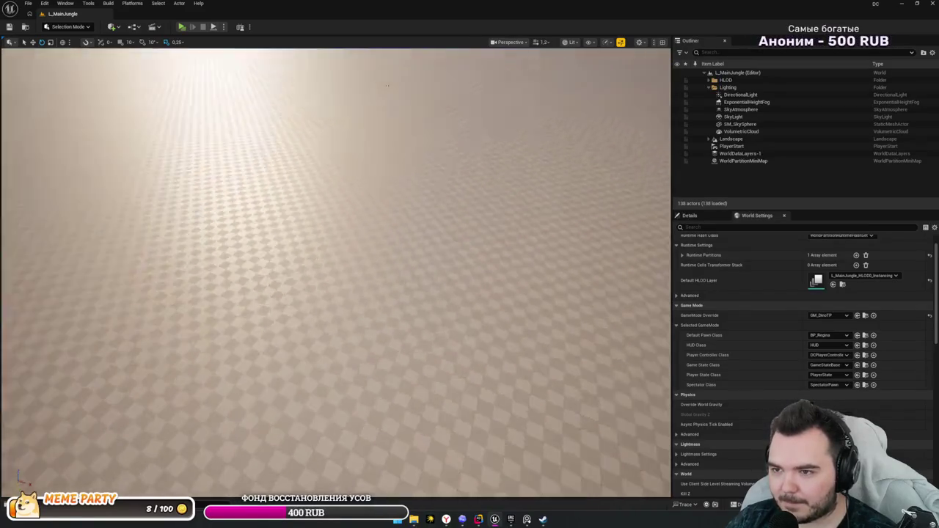
mouse_move(338, 292)
left_mouse_down()
mouse_move(338, 242)
mouse_move(339, 292)
mouse_move(332, 277)
mouse_move(399, 281)
mouse_move(355, 315)
left_mouse_up()
key("ctrl+space")
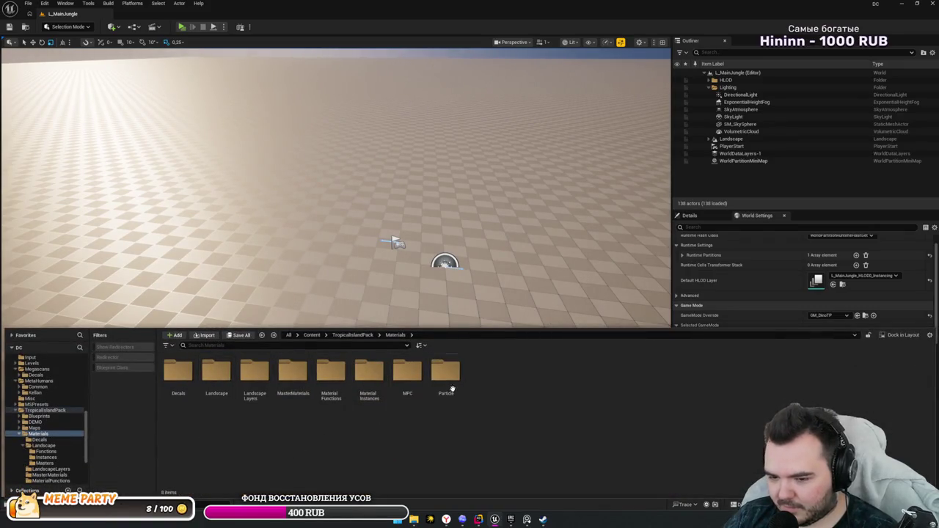
mouse_move(367, 293)
left_mouse_down()
mouse_move(410, 264)
mouse_move(411, 323)
left_mouse_up()
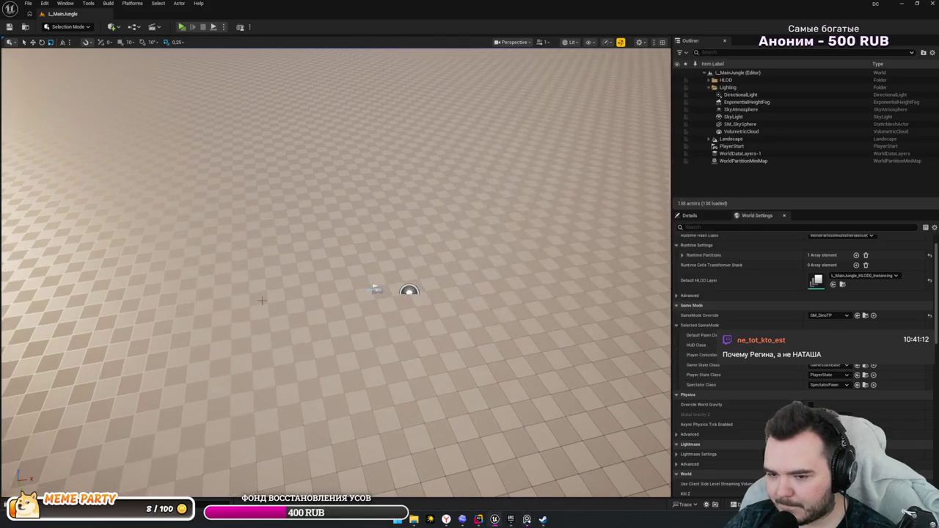
key("ctrl+space")
mouse_move(431, 312)
left_mouse_down()
mouse_move(440, 294)
mouse_move(429, 305)
left_mouse_up()
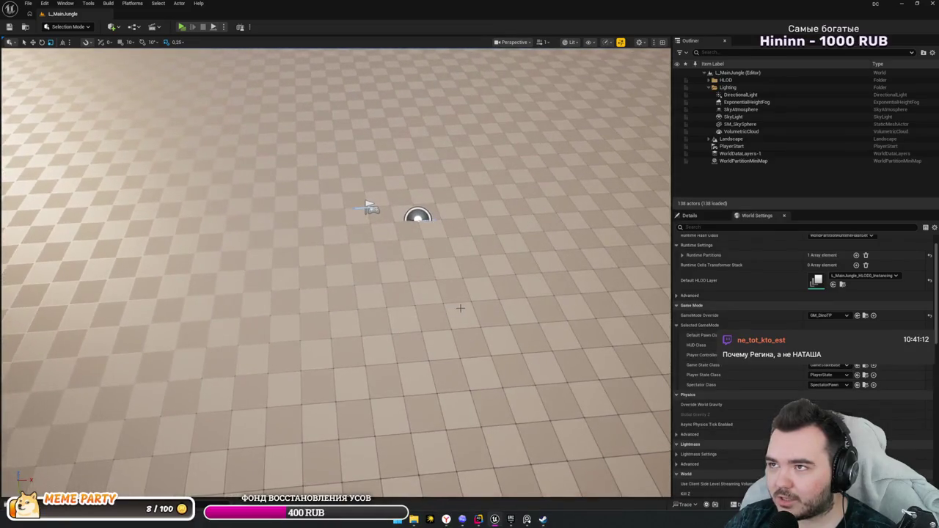
key("ctrl+space")
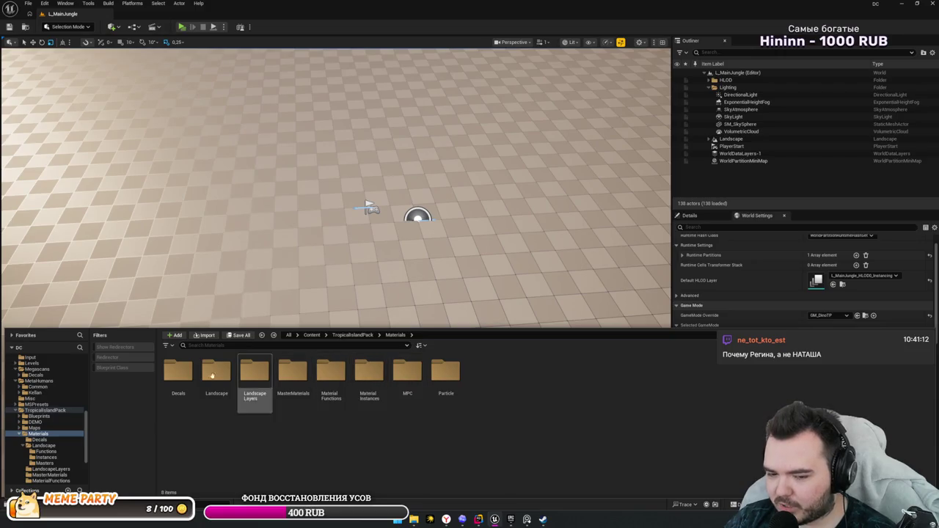
key("ctrl+space")
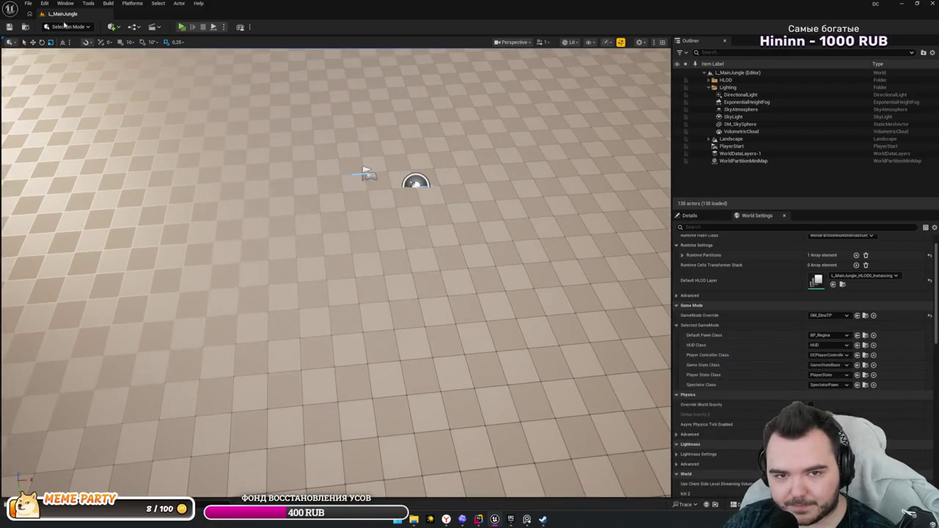
left_click(67, 27)
left_click(93, 86)
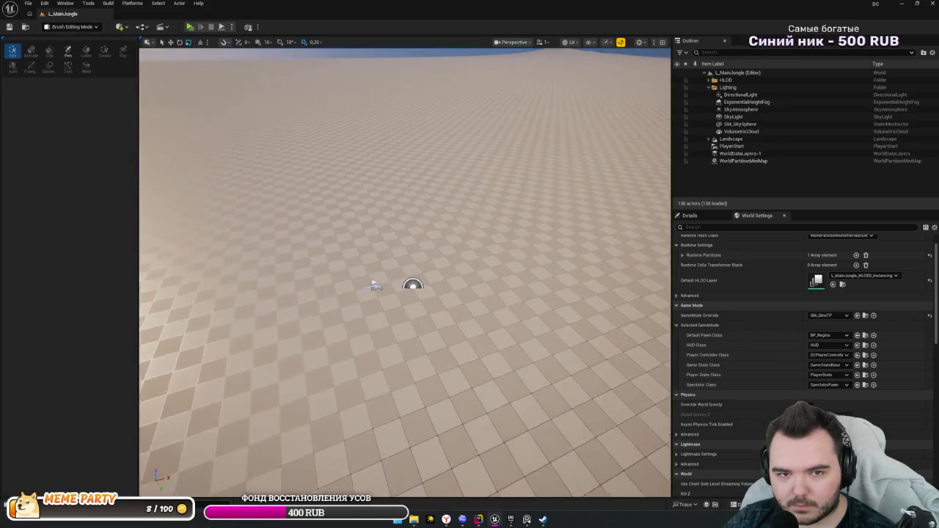
left_click(332, 254)
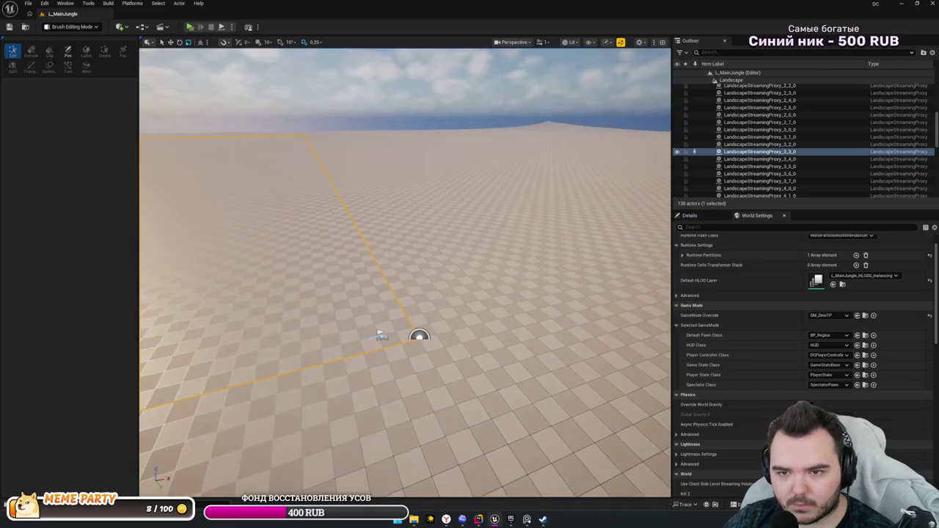
left_click(313, 85)
left_click(120, 27)
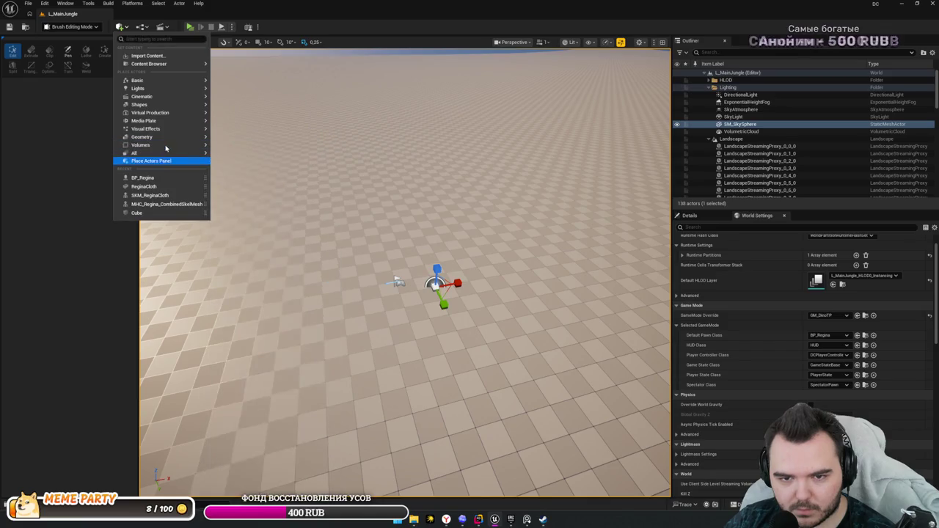
mouse_move(175, 141)
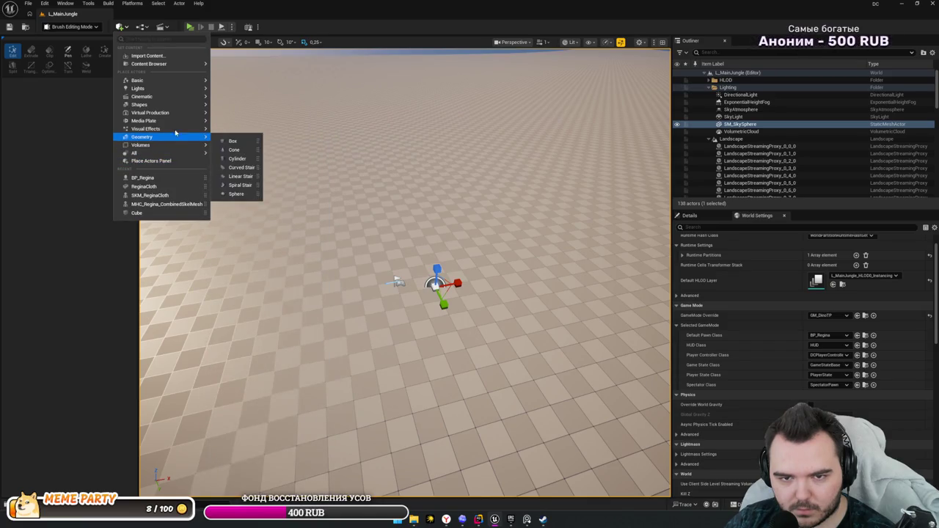
mouse_move(192, 105)
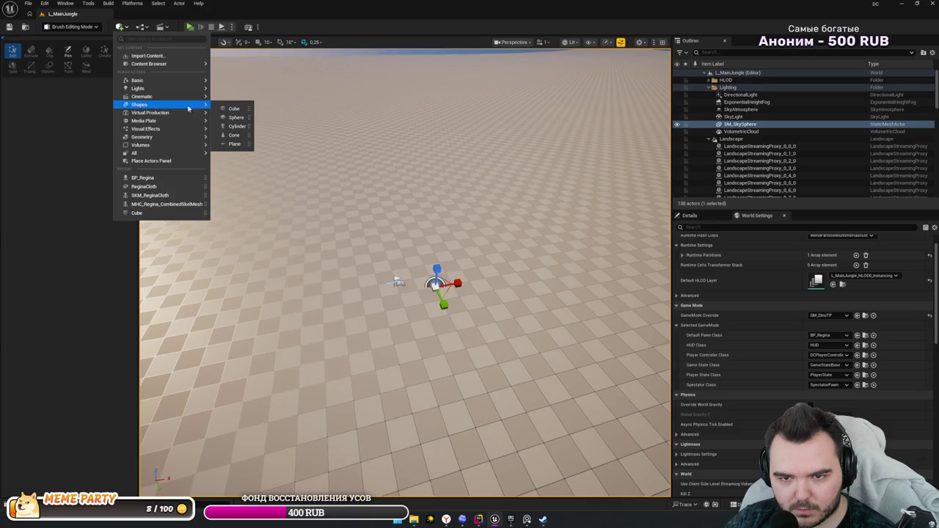
left_click(233, 108)
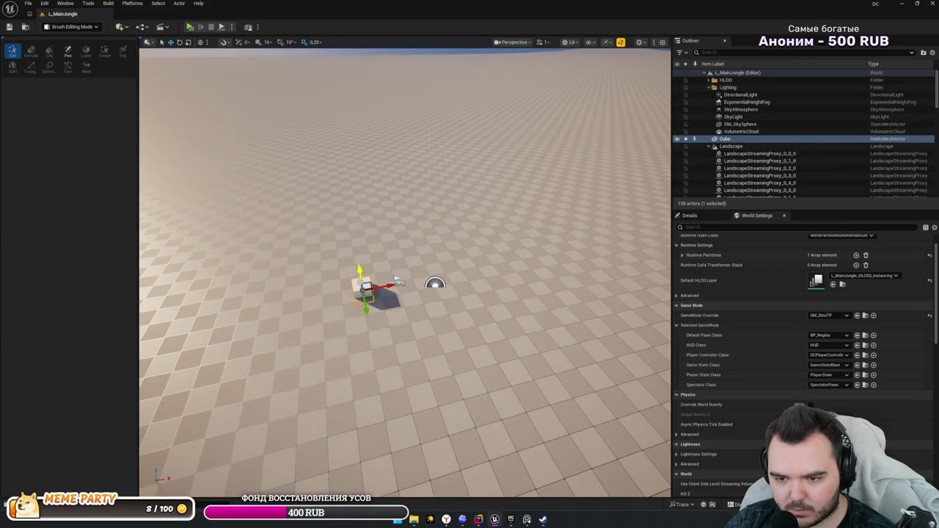
scroll(372, 279, "up", 5)
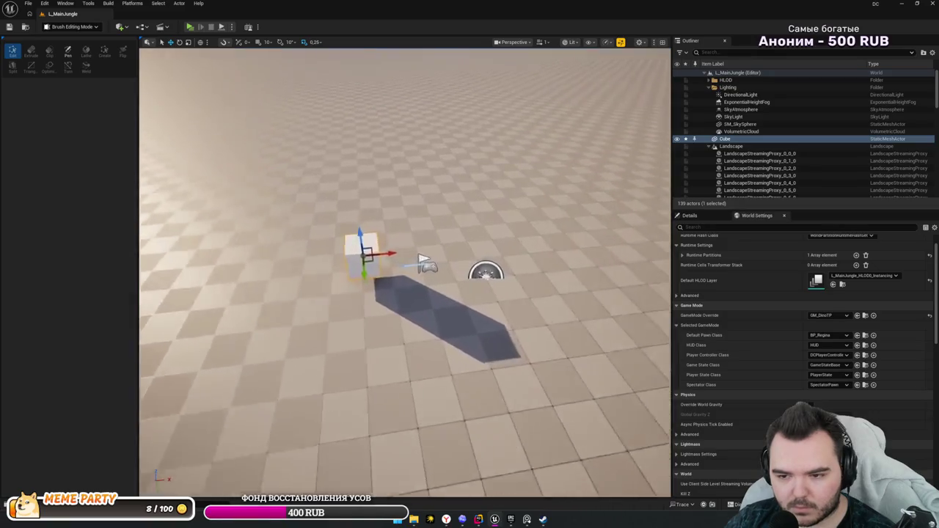
scroll(373, 279, "down", 4)
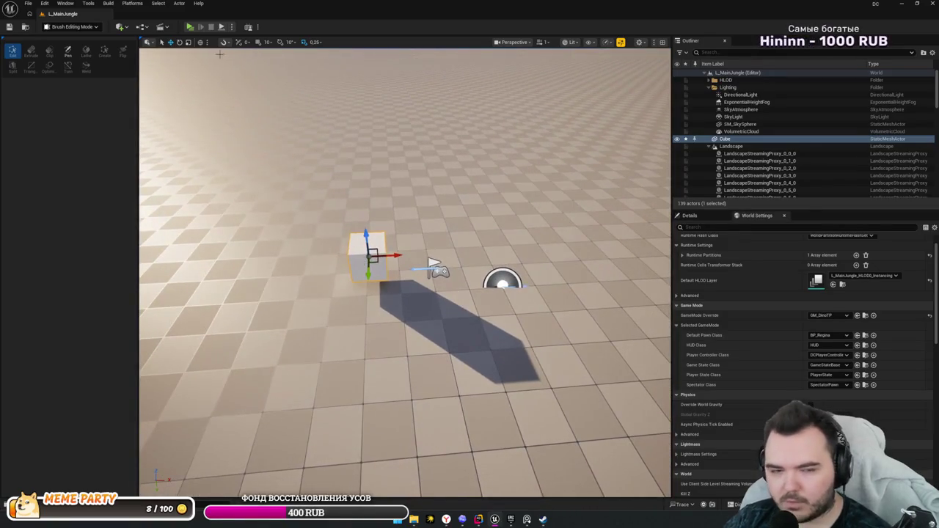
left_click(89, 28)
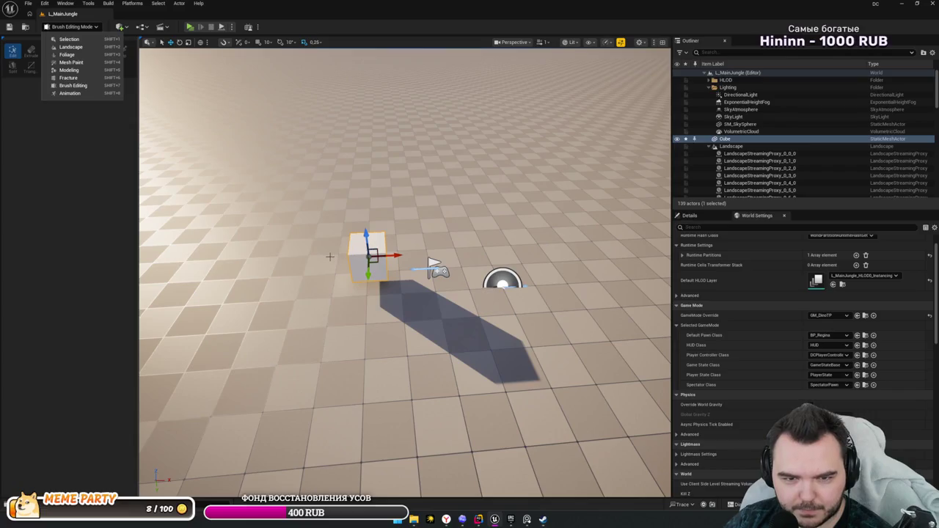
left_click_drag(238, 181, 350, 254)
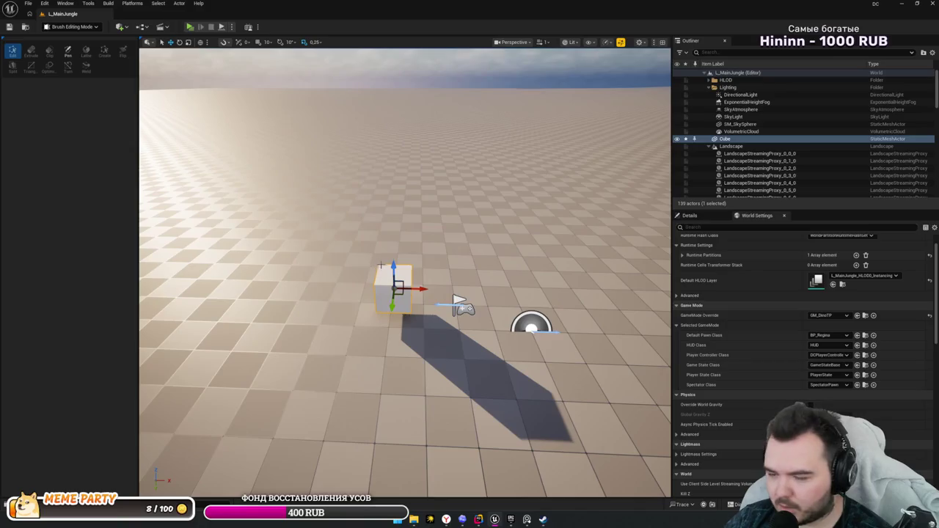
key("Delete")
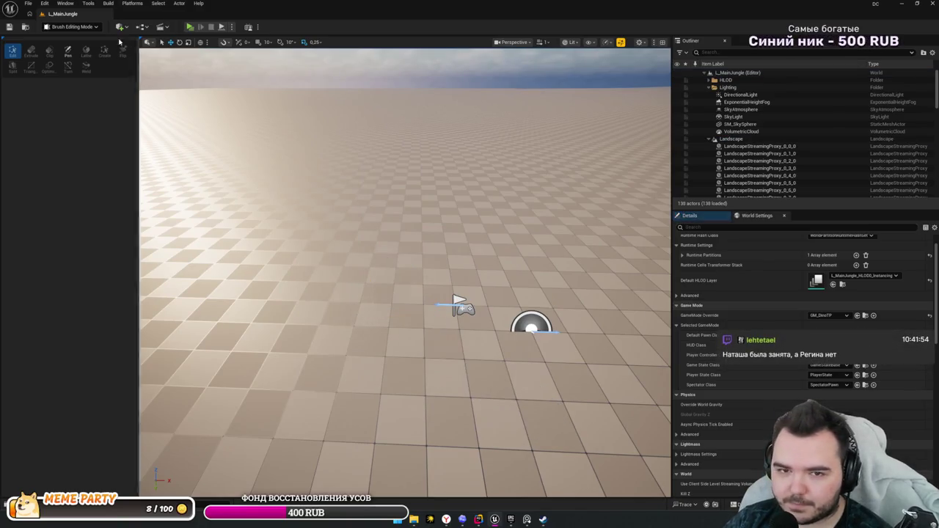
left_click(82, 27)
left_click(80, 71)
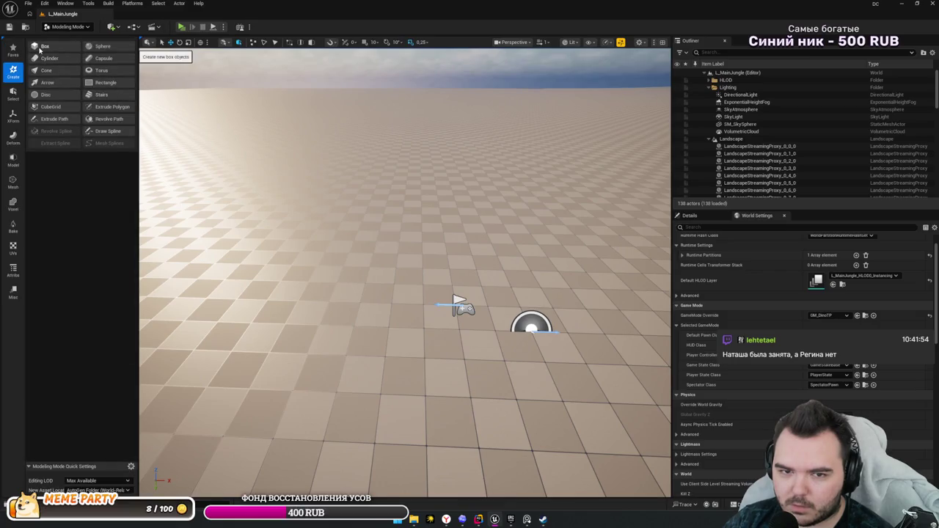
- Place a Create Box on the ground and size it 10 wide and 300 tall
left_click(44, 46)
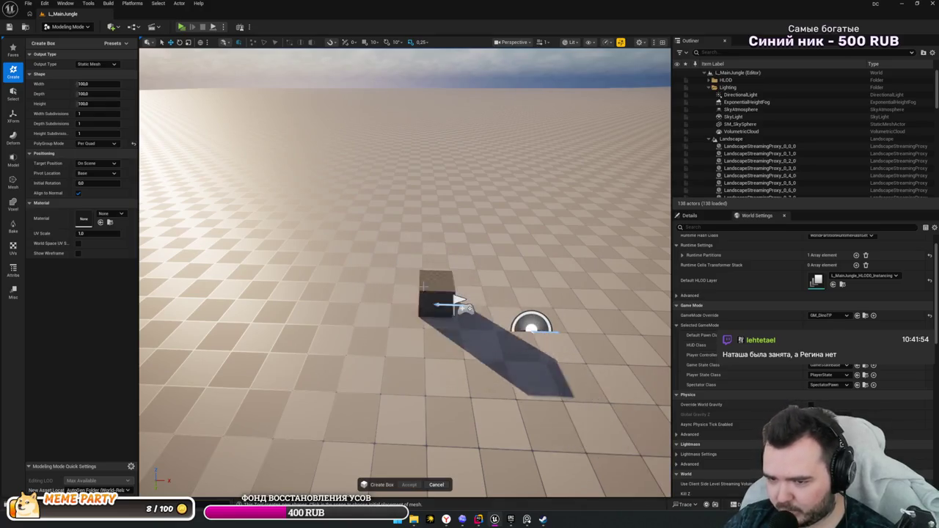
left_click(410, 245)
left_click_drag(411, 245, 421, 292)
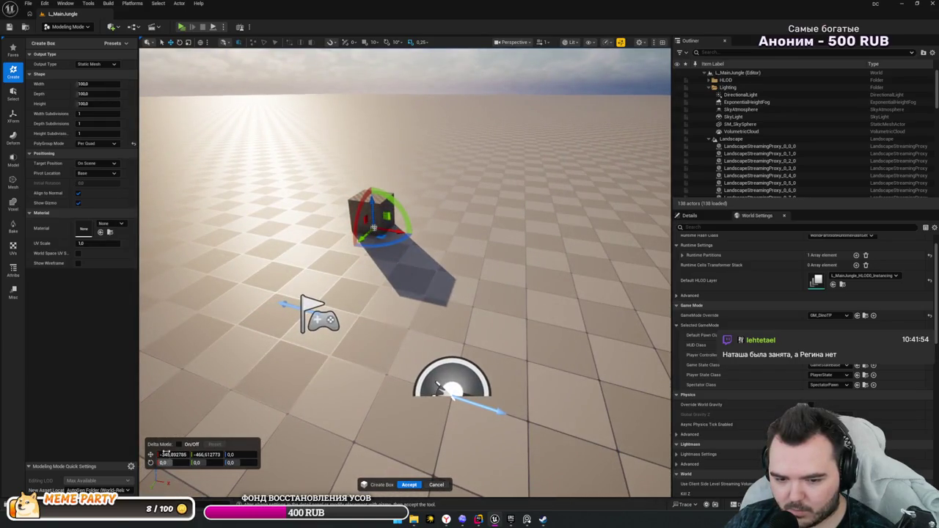
mouse_move(79, 84)
left_mouse_down()
mouse_move(136, 84)
mouse_move(88, 83)
mouse_move(136, 83)
mouse_move(85, 73)
mouse_move(73, 84)
left_mouse_up()
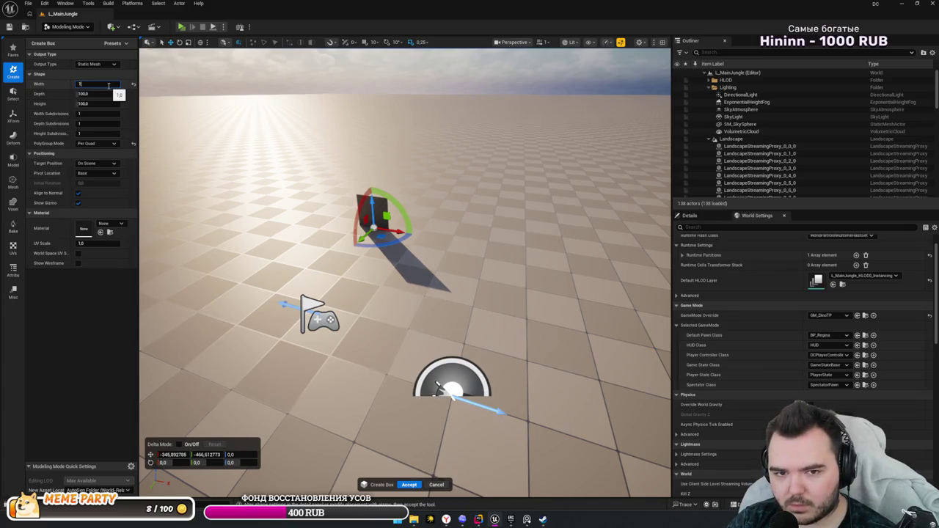
type("10")
mouse_move(175, 147)
left_mouse_down()
mouse_move(220, 168)
mouse_move(242, 132)
mouse_move(264, 176)
mouse_move(293, 184)
mouse_move(271, 187)
mouse_move(316, 184)
mouse_move(297, 169)
mouse_move(304, 174)
left_mouse_up()
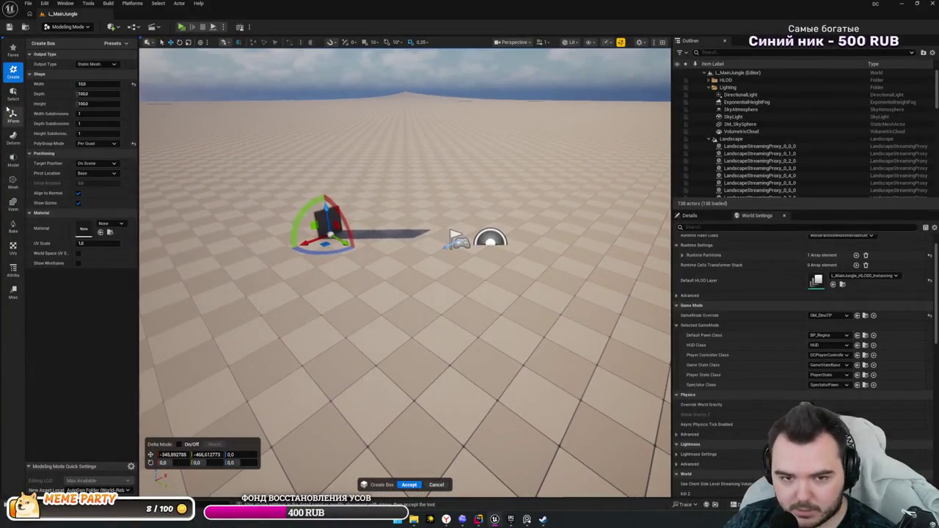
mouse_move(82, 103)
left_mouse_down()
mouse_move(117, 103)
mouse_move(84, 103)
mouse_move(99, 103)
left_mouse_up()
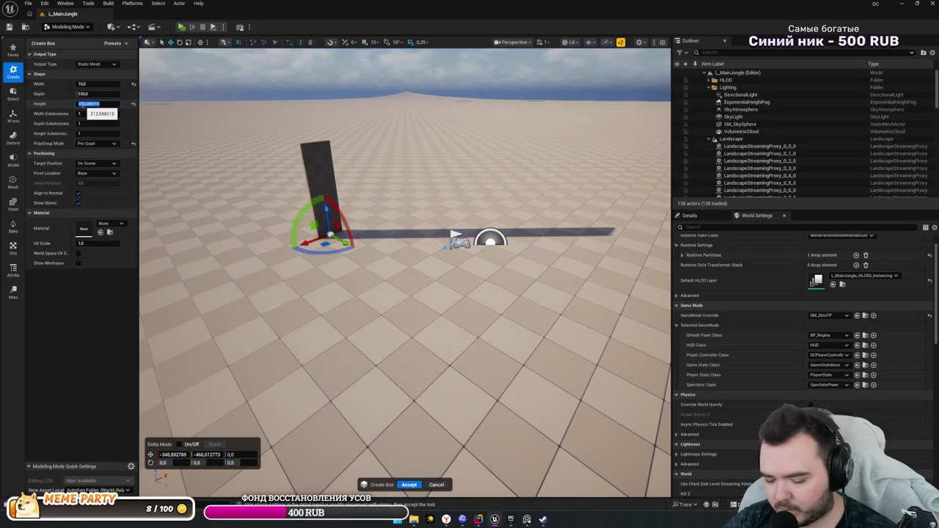
type("00")
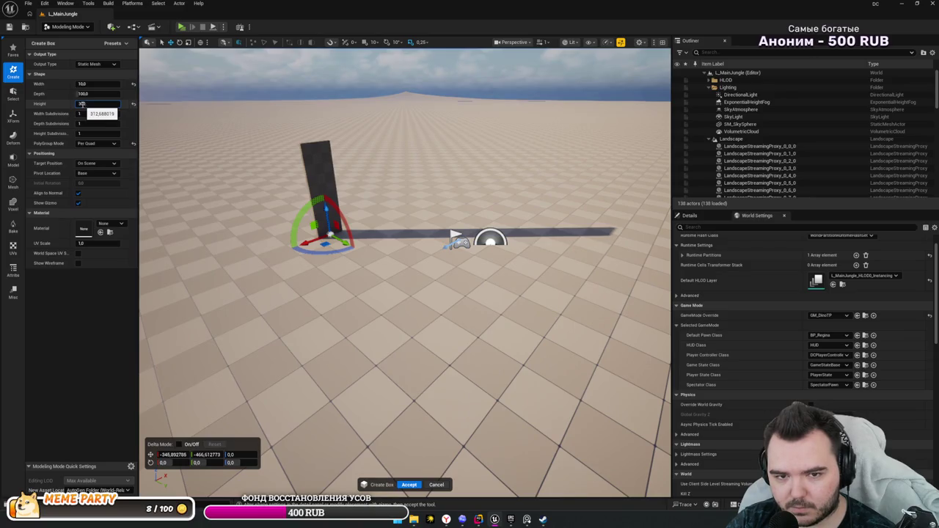
key("Return")
key("ctrl+space")
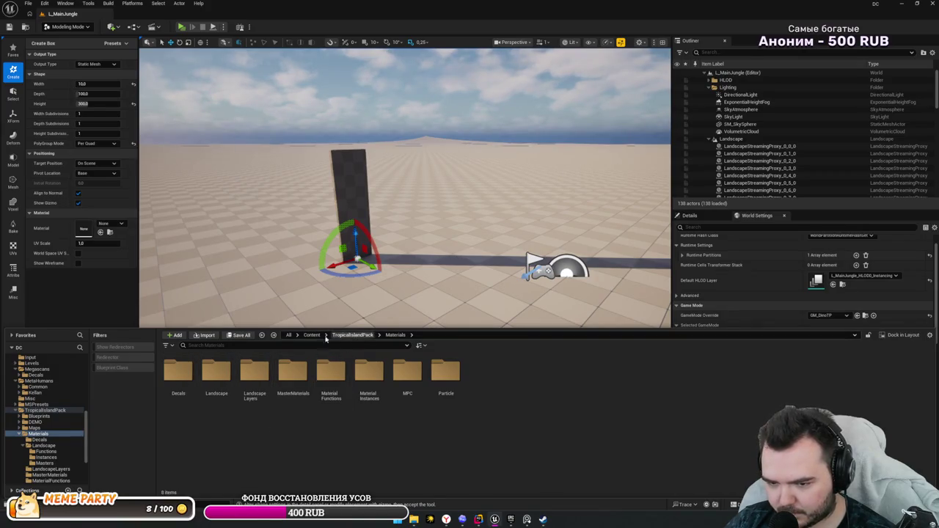
- Browse Content > Dino > Character > Regina and drag the BP_MHC_Regina character beside the box
left_click(312, 334)
left_click(257, 371)
left_click(291, 372)
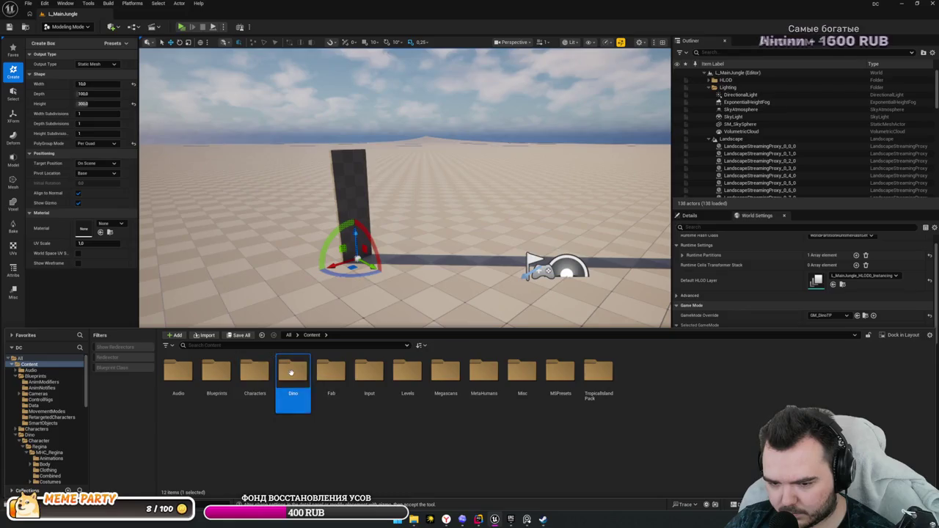
double_click(292, 373)
double_click(171, 379)
double_click(178, 370)
mouse_move(294, 371)
left_mouse_down()
mouse_move(308, 337)
mouse_move(280, 484)
left_mouse_up()
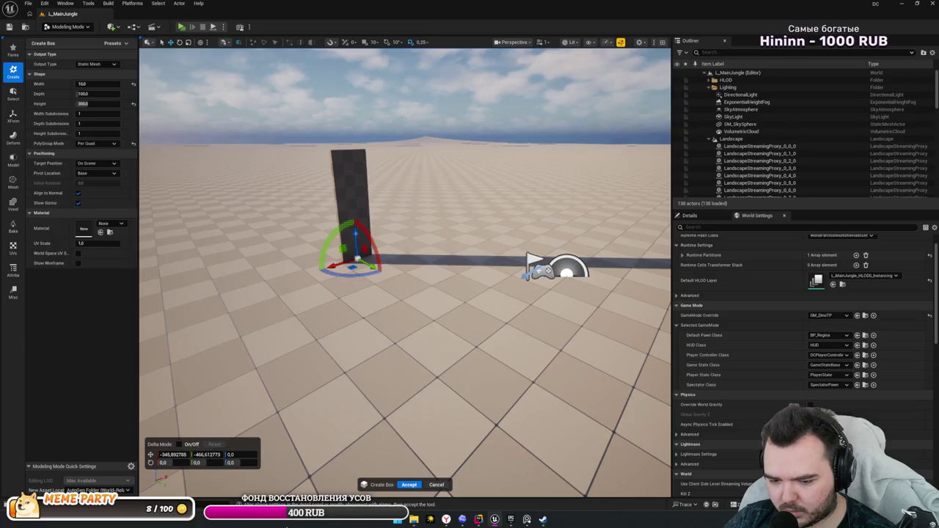
key("ctrl+space")
double_click(292, 374)
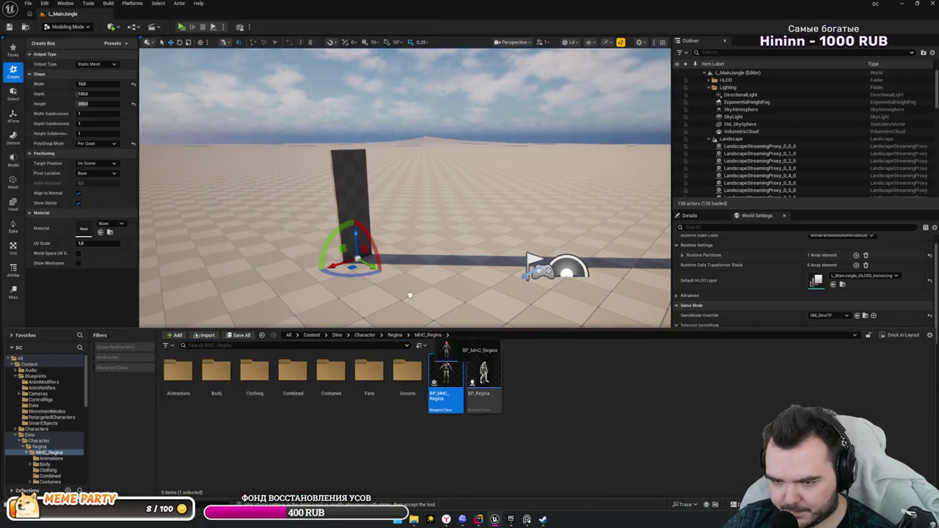
left_click_drag(446, 375, 389, 270)
- Set the box Depth to 10 and stretch its Width out into a wide wall
scroll(389, 270, "down", 5)
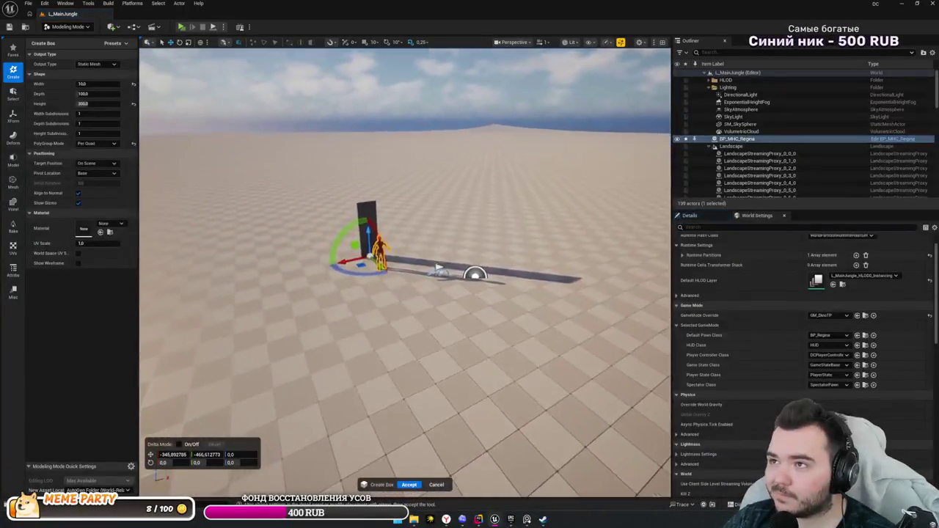
left_click_drag(455, 310, 436, 297)
left_click_drag(368, 254, 237, 213)
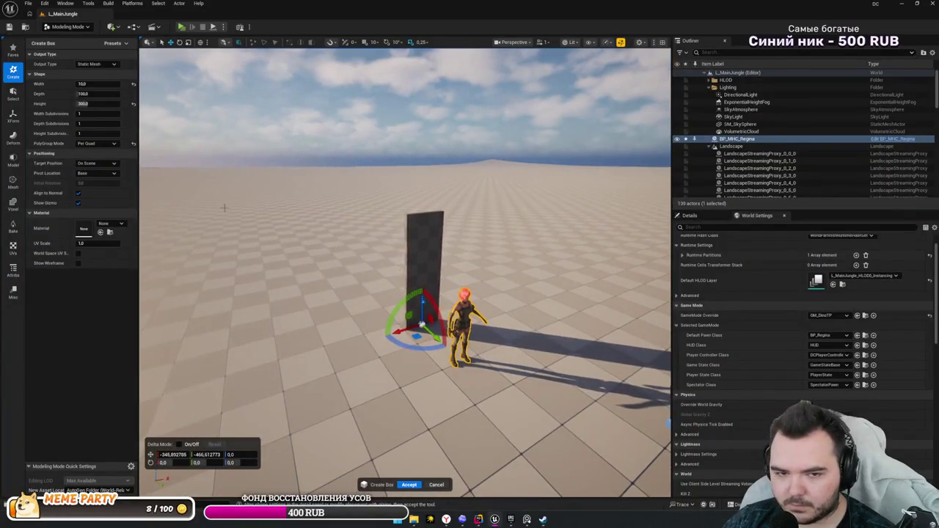
left_click_drag(83, 94, 117, 94)
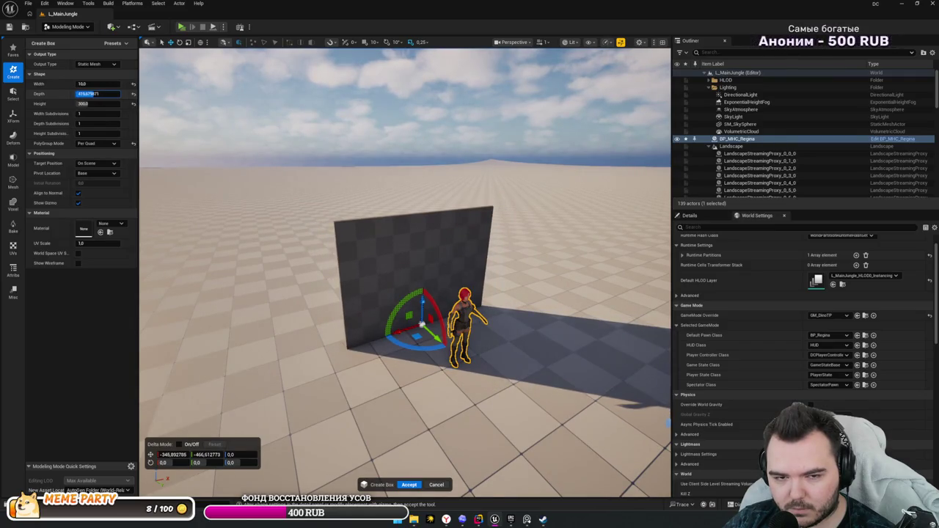
type("0")
key("Return")
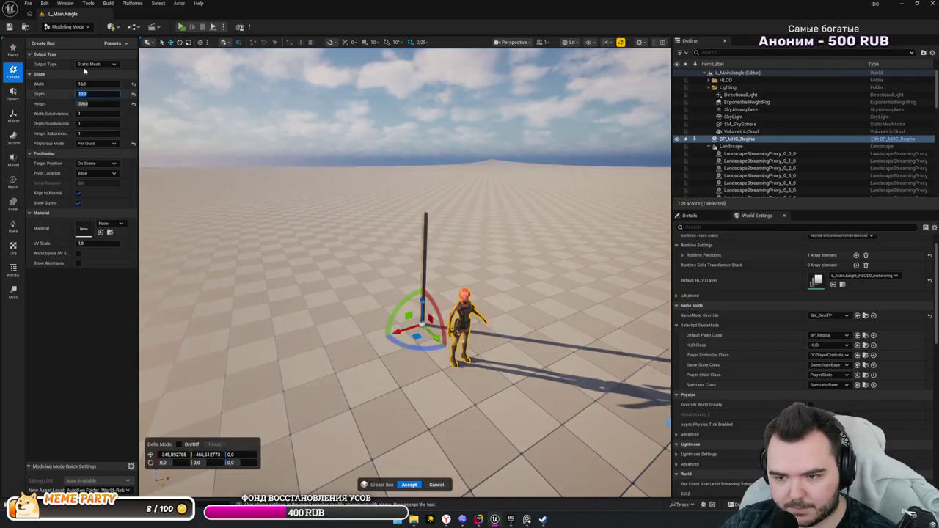
mouse_move(88, 83)
left_mouse_down()
mouse_move(132, 83)
mouse_move(89, 83)
left_mouse_up()
- Orbit the viewport in close to face the wall and the Regina character
scroll(245, 228, "down", 3)
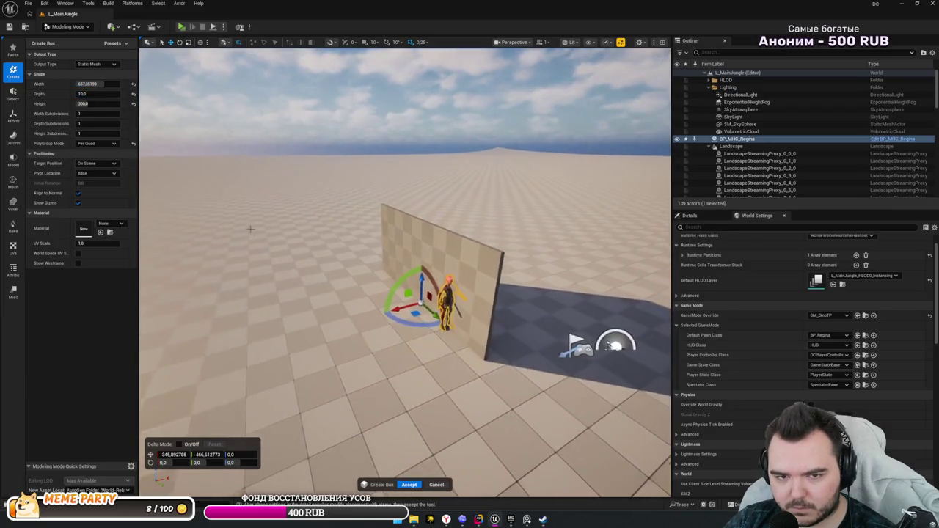
mouse_move(440, 293)
left_mouse_down()
mouse_move(529, 322)
mouse_move(565, 318)
mouse_move(561, 324)
left_mouse_up()
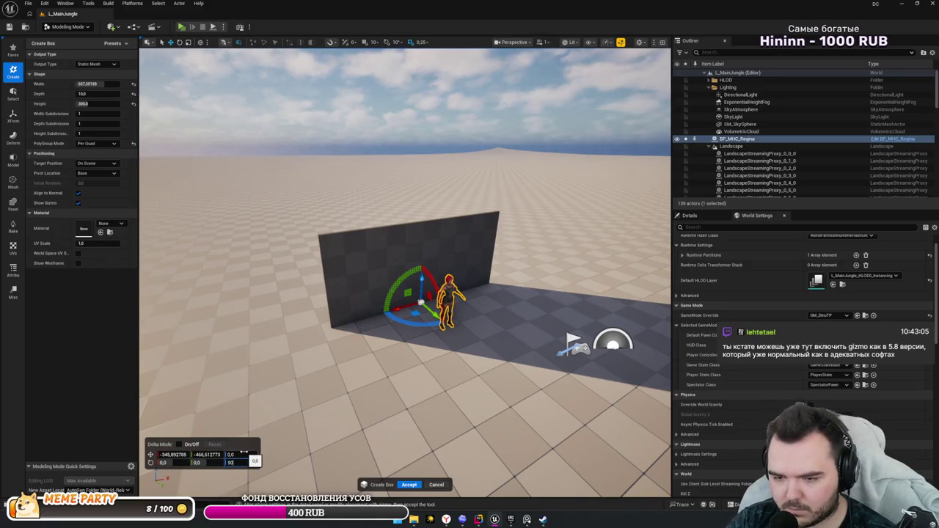
left_click_drag(281, 440, 462, 374)
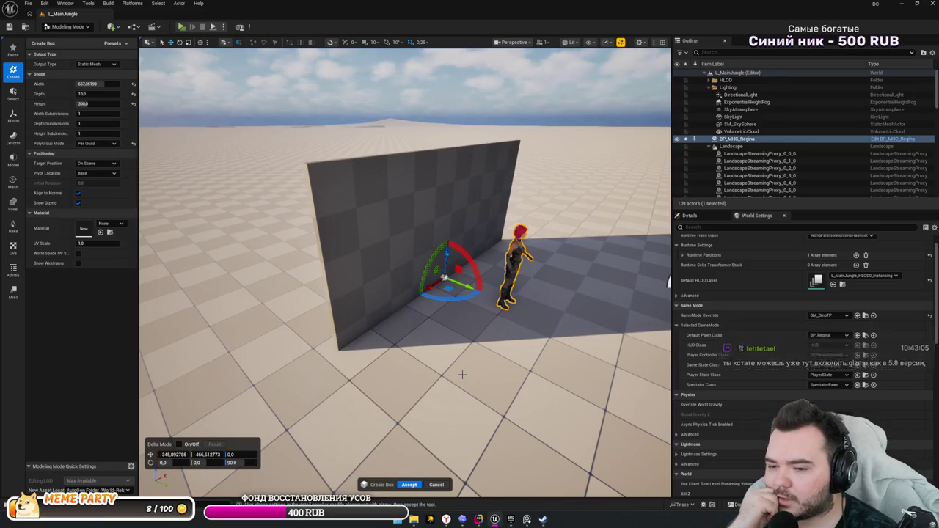
mouse_move(463, 375)
left_mouse_down()
mouse_move(448, 338)
mouse_move(473, 363)
mouse_move(478, 349)
left_mouse_up()
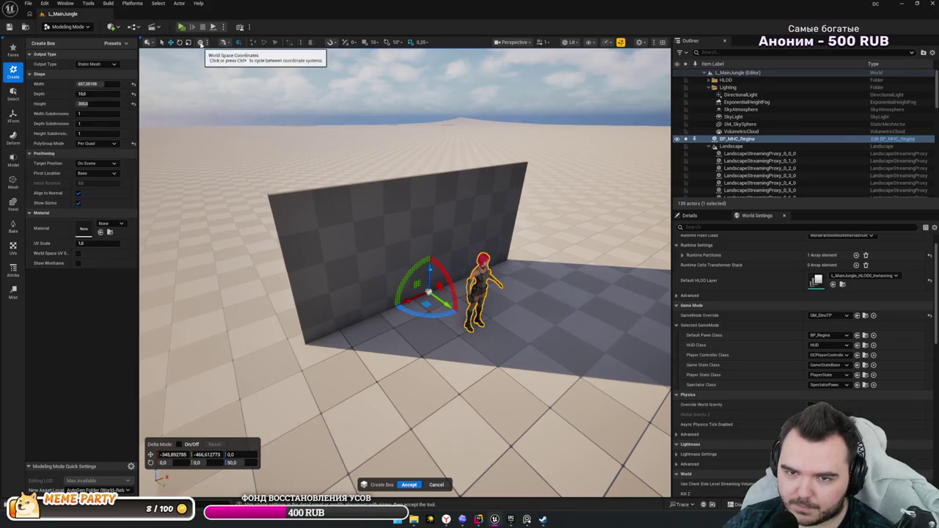
left_click(225, 43)
left_click(226, 42)
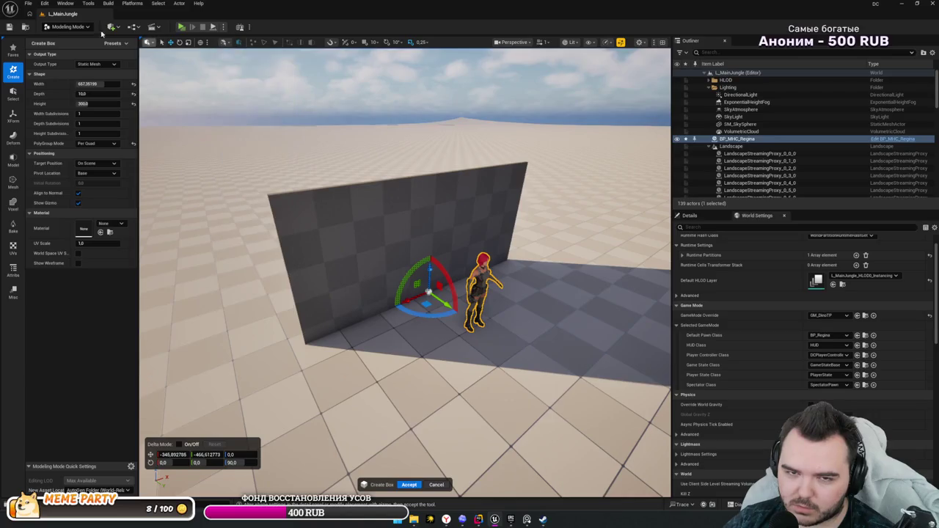
left_click(44, 3)
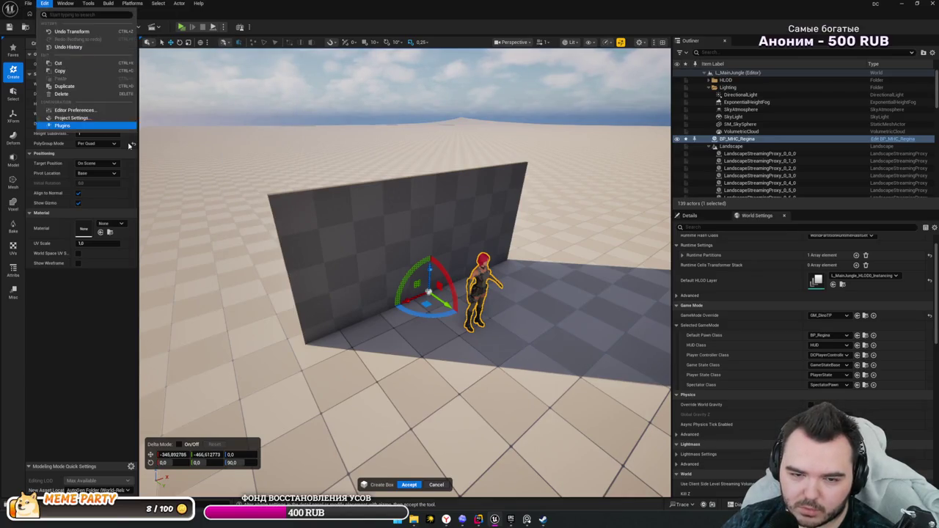
- Search plugins for 'Gizmo', enable New TRS Gizmos, and restart the editor while switching to Steam
left_click(62, 125)
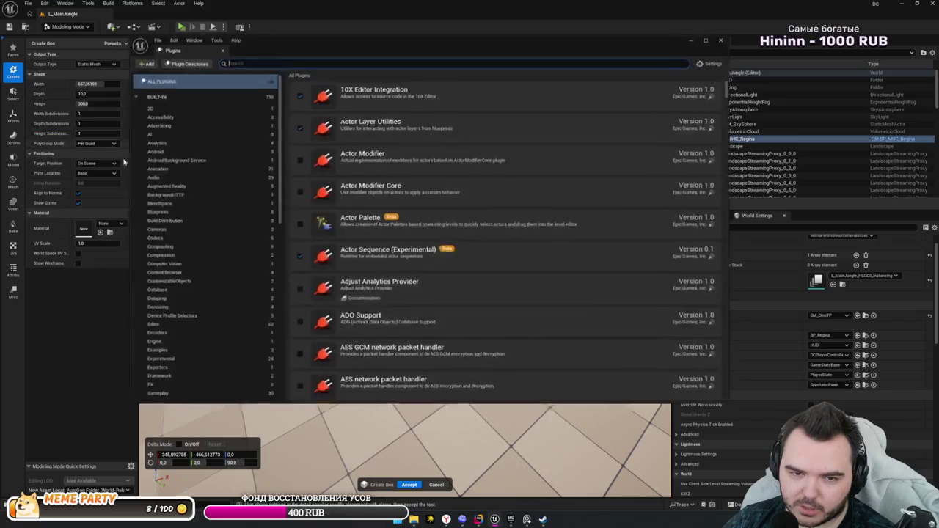
type("Giz")
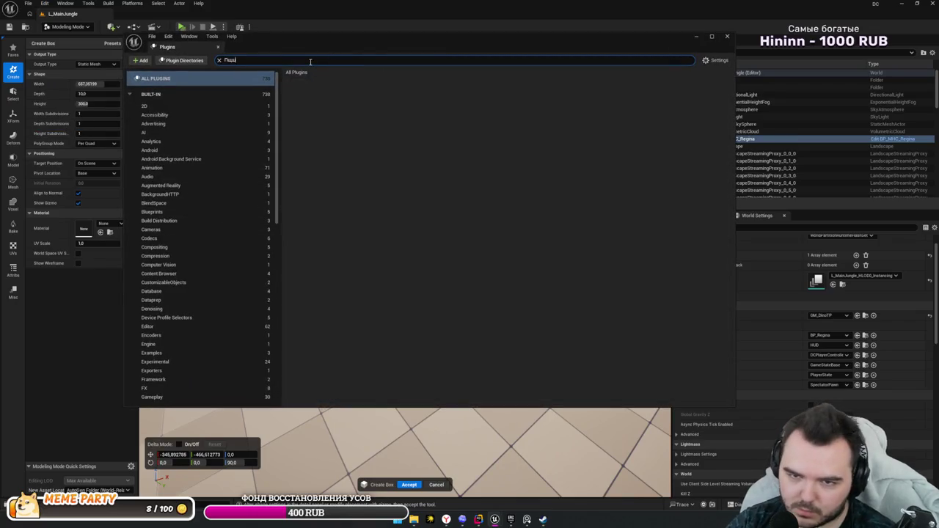
type("mo")
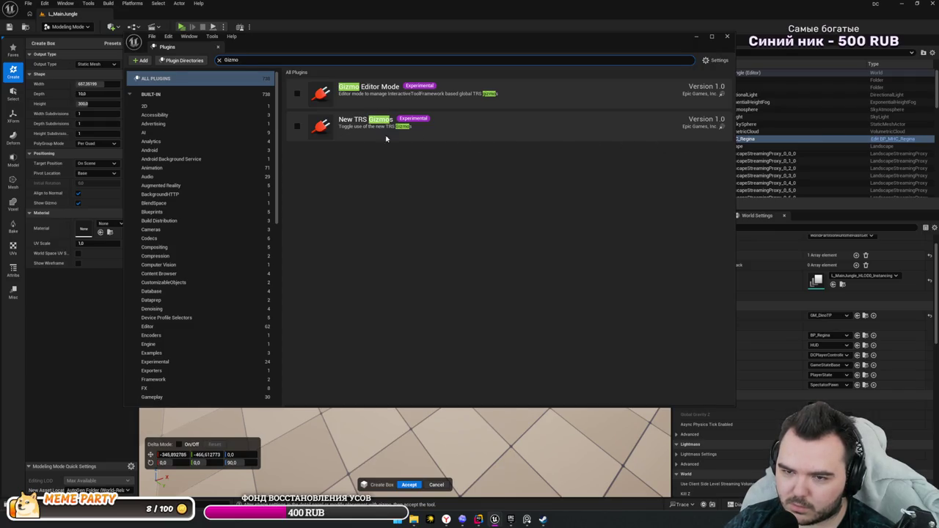
scroll(475, 425, "up", 2)
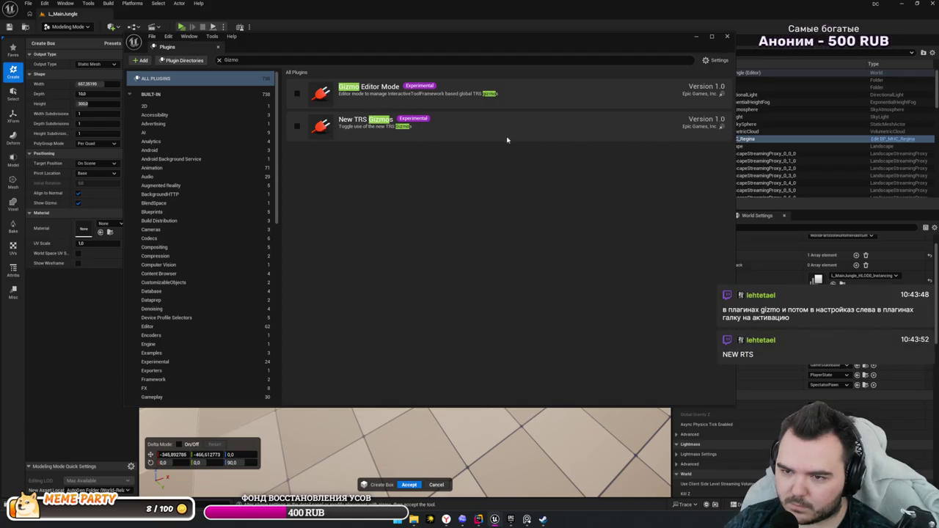
left_click(296, 126)
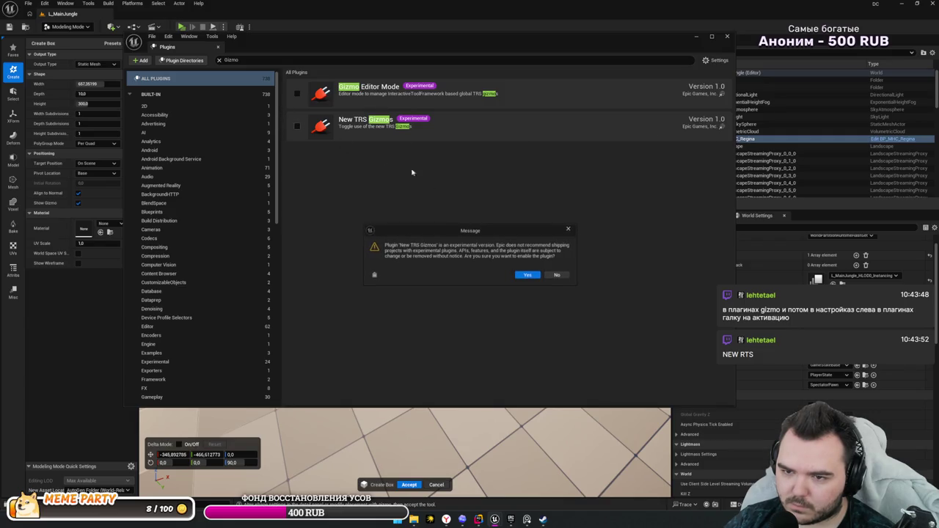
left_click(533, 278)
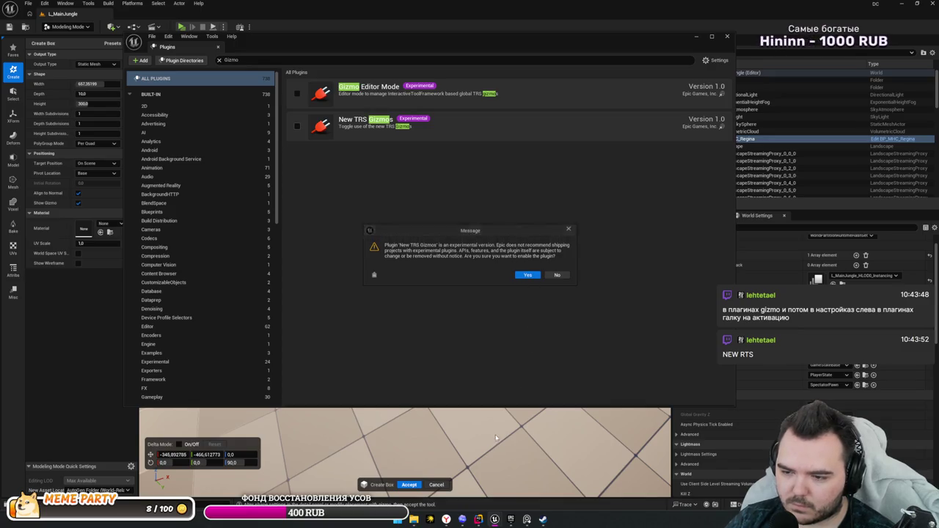
left_click(538, 275)
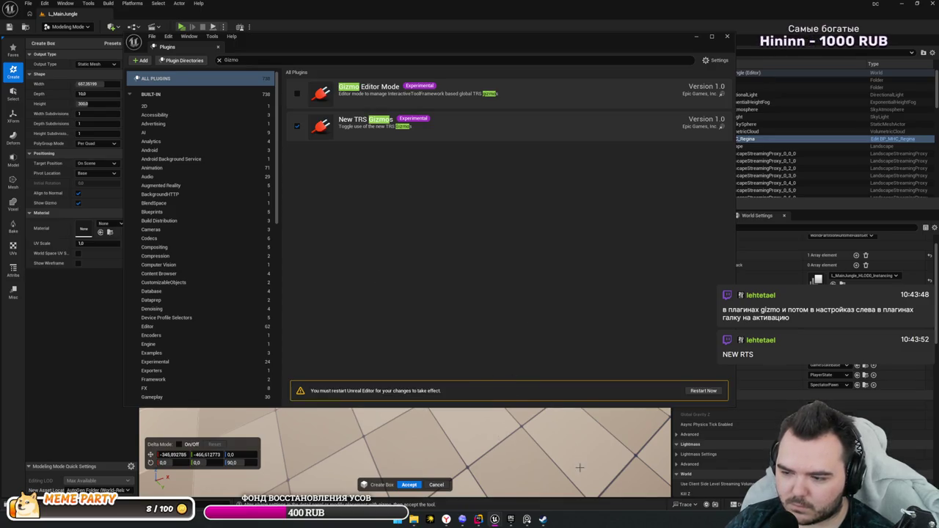
left_click(701, 391)
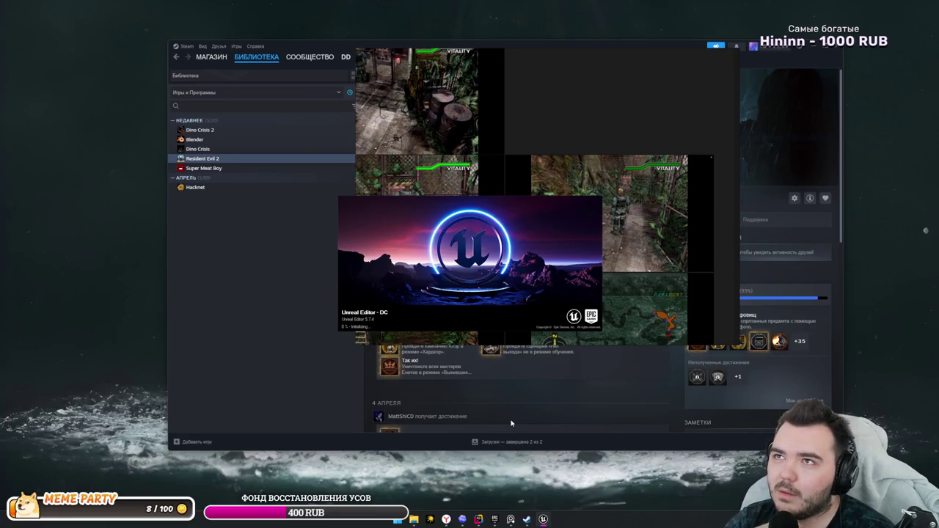
left_click(503, 396)
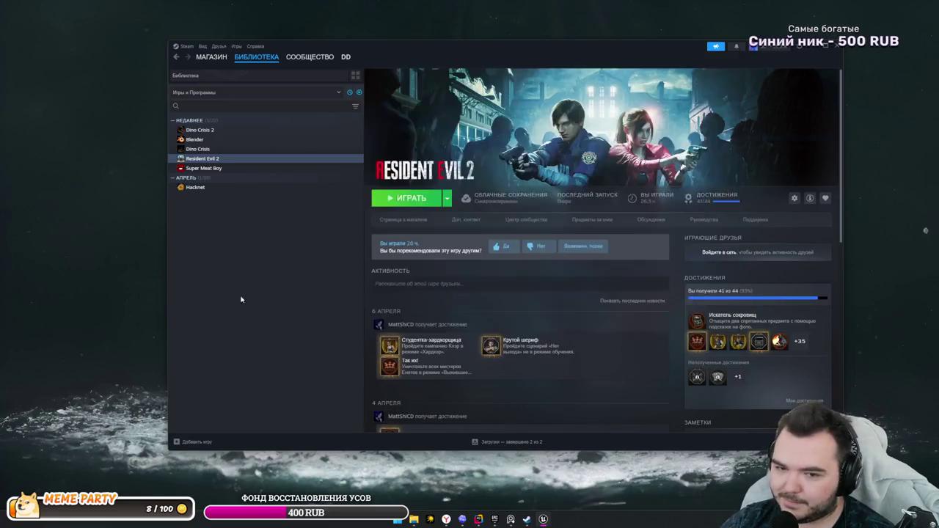
- Browse the Dino Crisis, Dino Crisis 2, Blender, Resident Evil 2 and Super Meat Boy library pages
left_click_drag(462, 52, 511, 50)
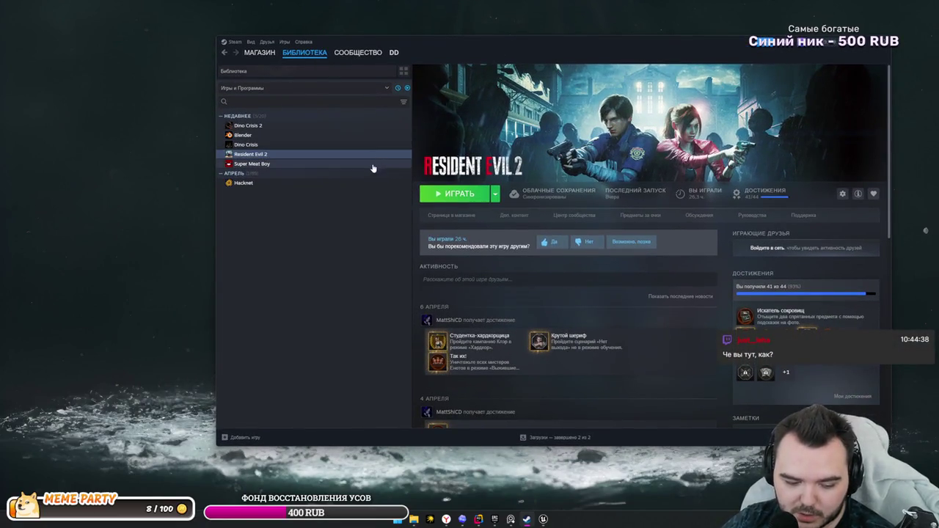
left_click(253, 144)
left_click(253, 126)
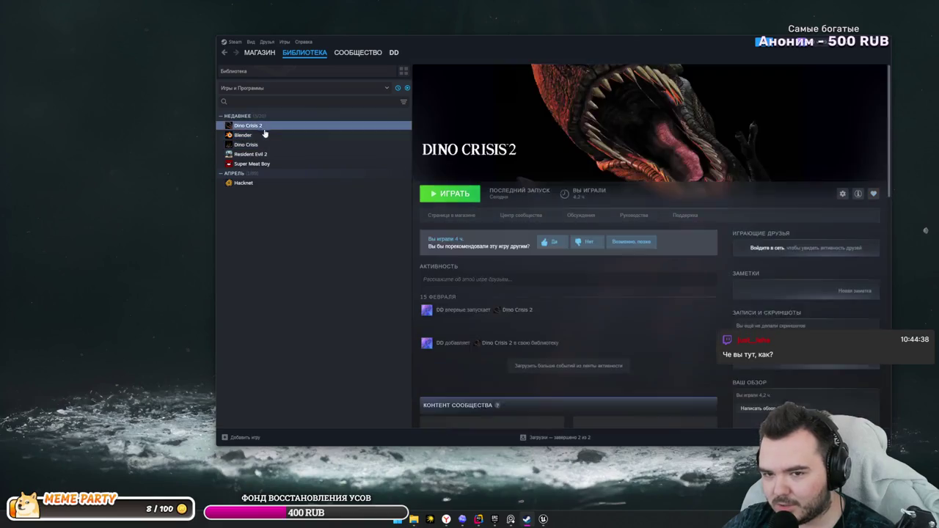
left_click(250, 135)
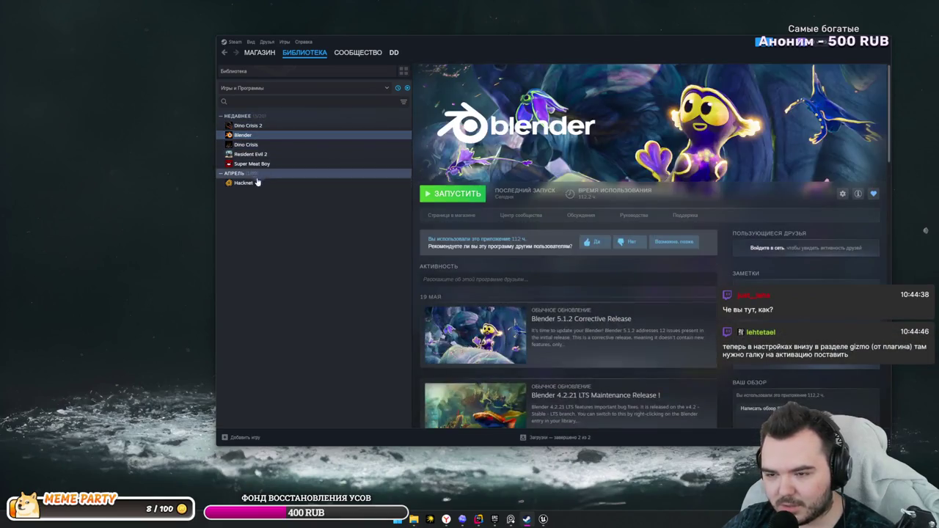
left_click(239, 154)
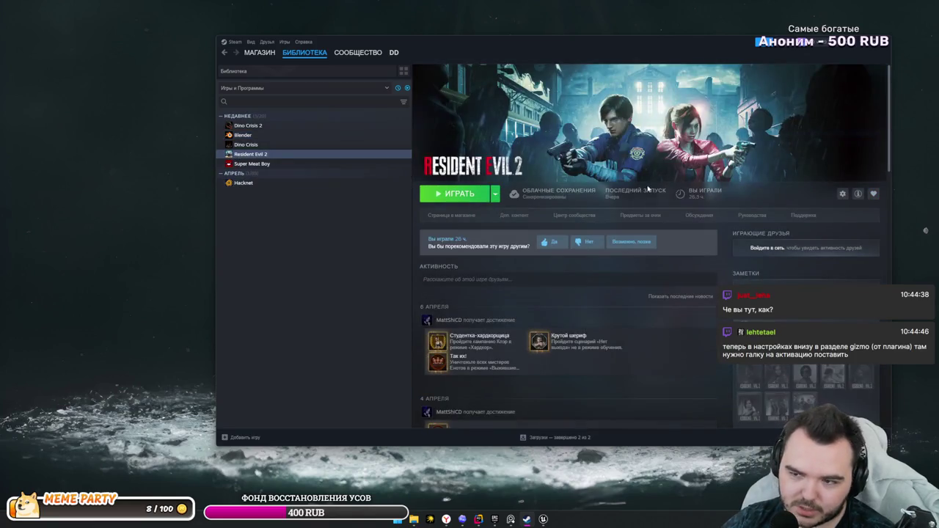
left_click(233, 165)
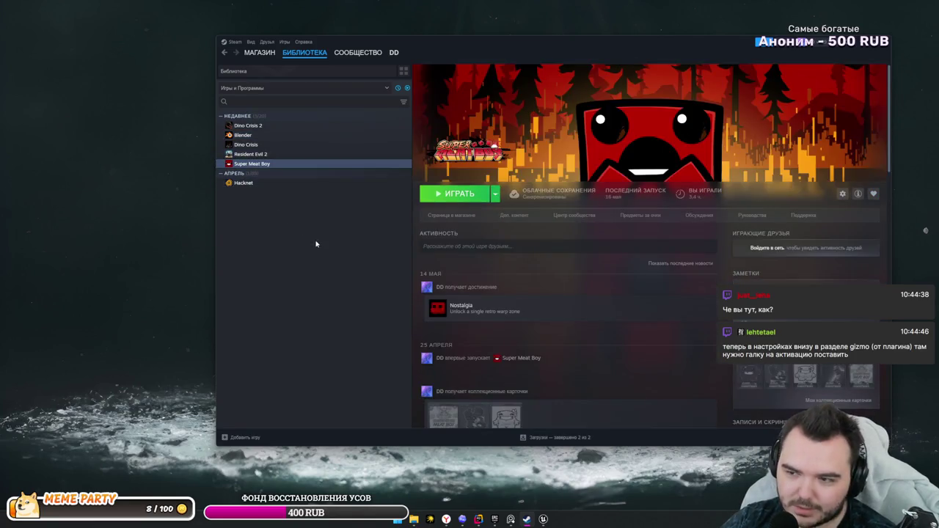
- View Super Meat Boy's update settings and installed files in Properties, then close it
right_click(253, 164)
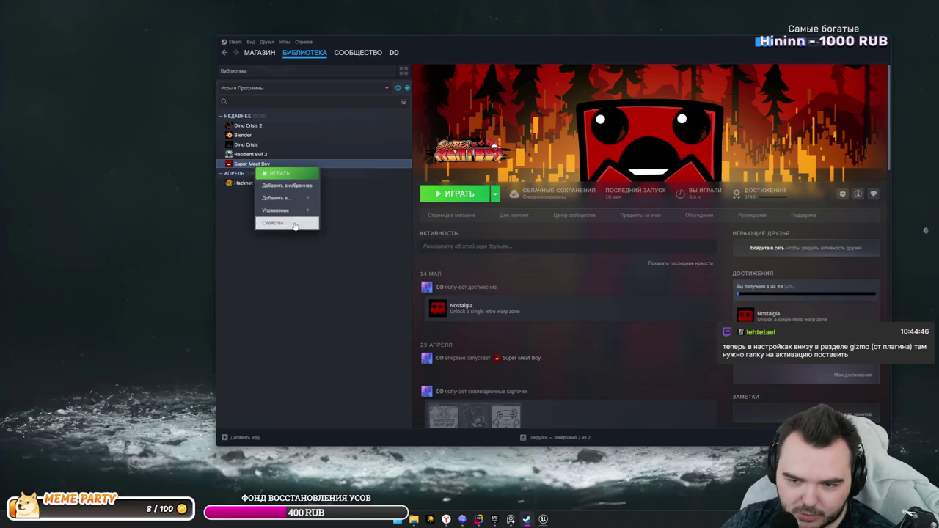
left_click(299, 223)
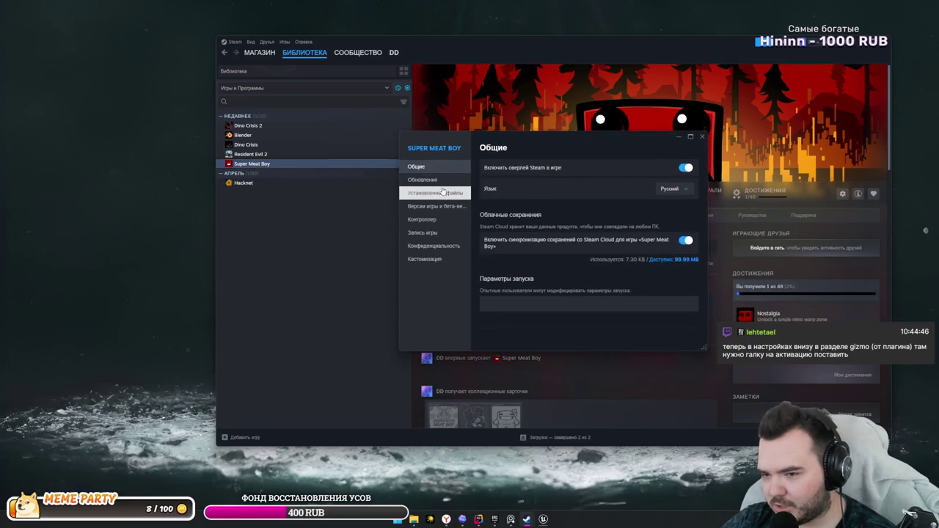
left_click(439, 179)
left_click(440, 193)
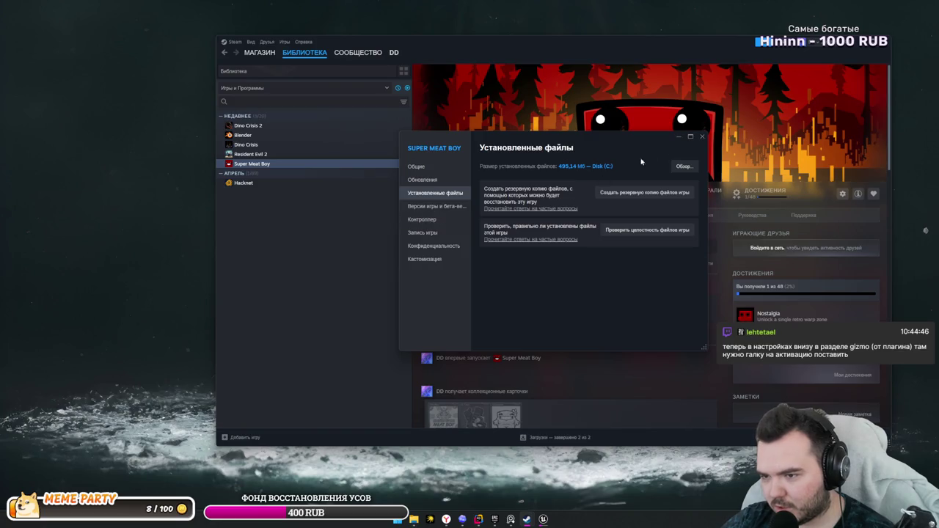
left_click(701, 137)
- Check Hacknet's installed files in Properties, close it, and wait for Unreal to reopen
left_click(242, 183)
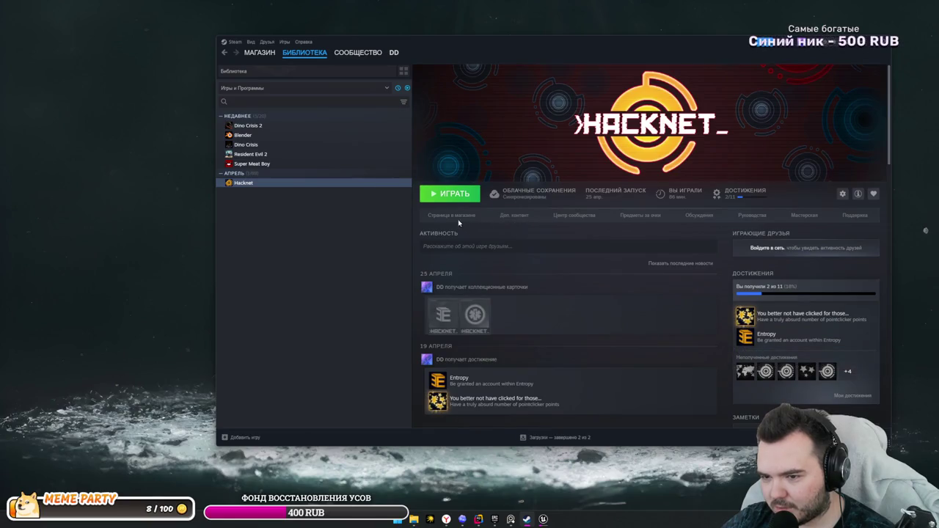
right_click(252, 187)
left_click(273, 243)
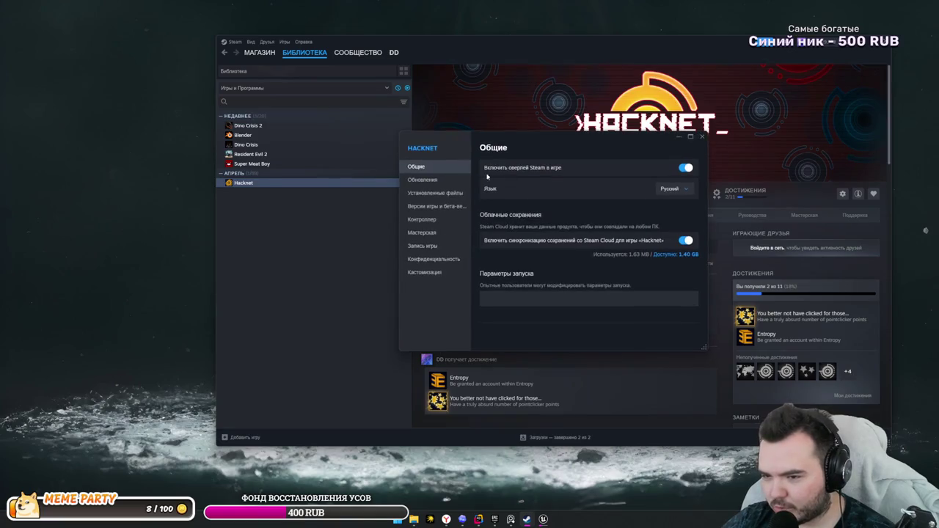
left_click(434, 194)
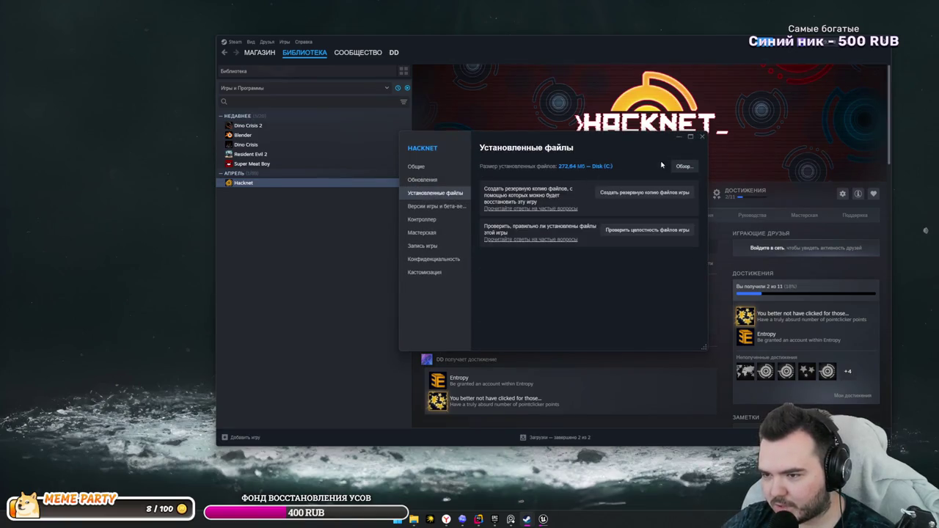
left_click(702, 136)
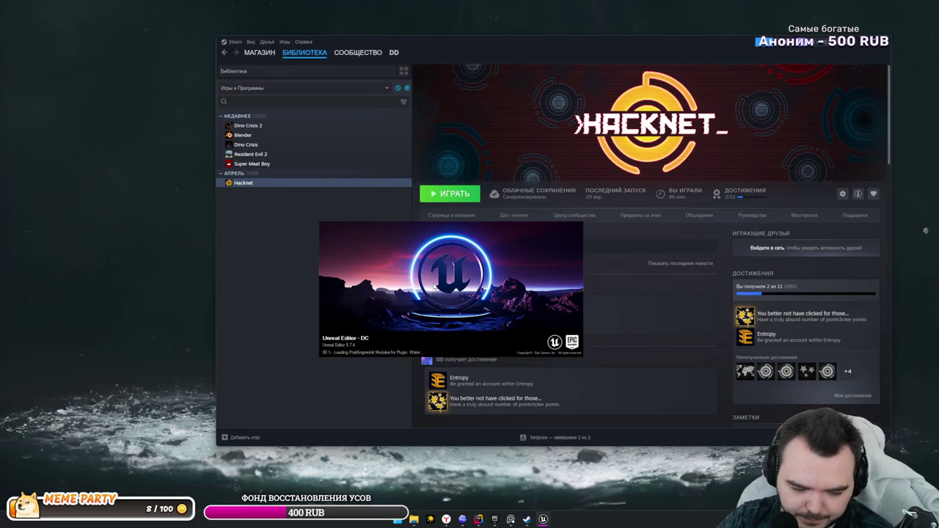
mouse_move(433, 286)
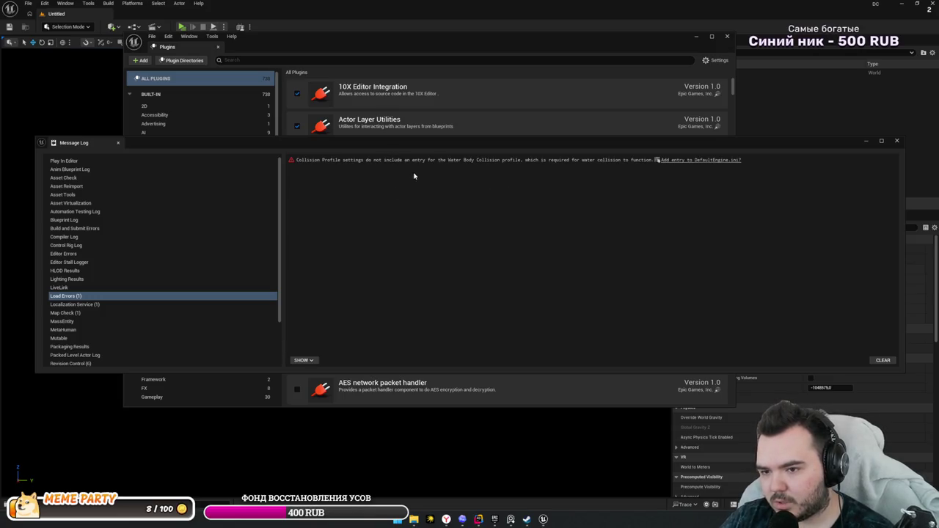
- Add the missing Water Body Collision profile entry to DefaultEngine.ini, then close the Message Log and Plugins windows
left_click(451, 162)
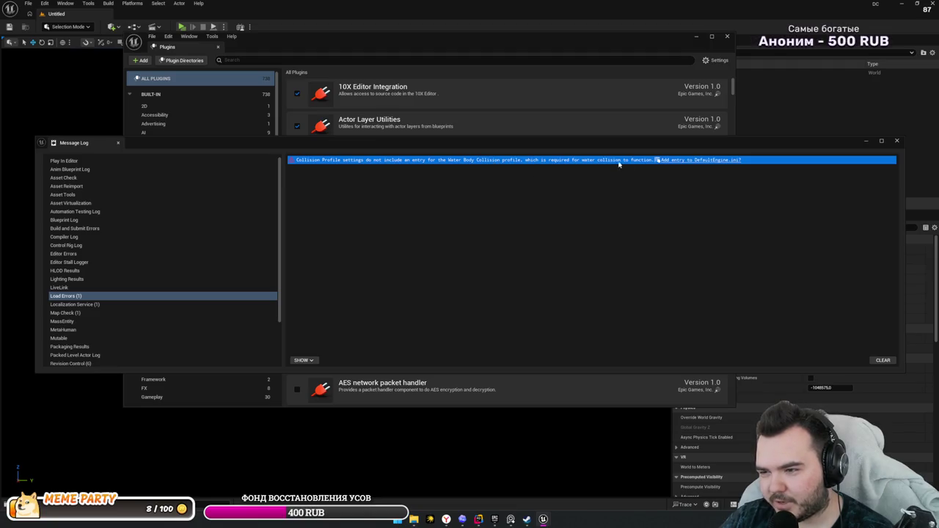
left_click(692, 160)
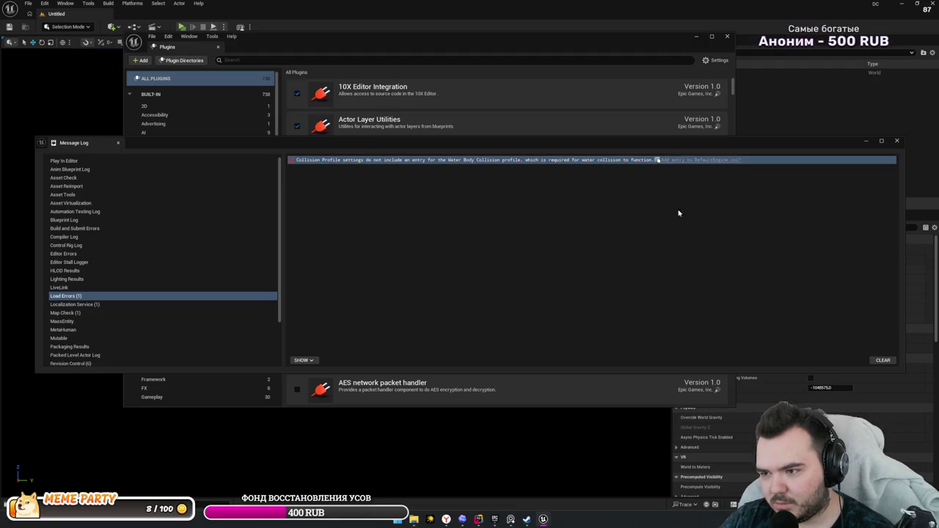
left_click(759, 207)
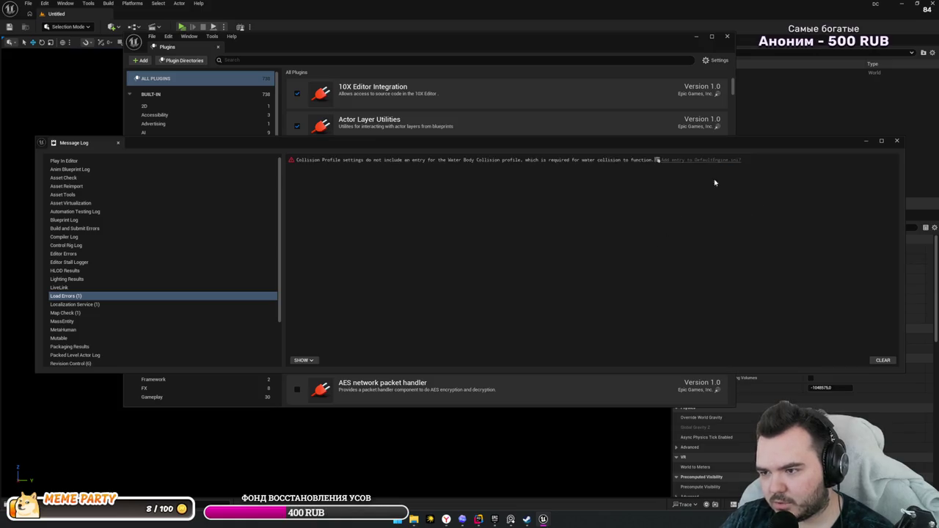
left_click(704, 163)
left_click(817, 227)
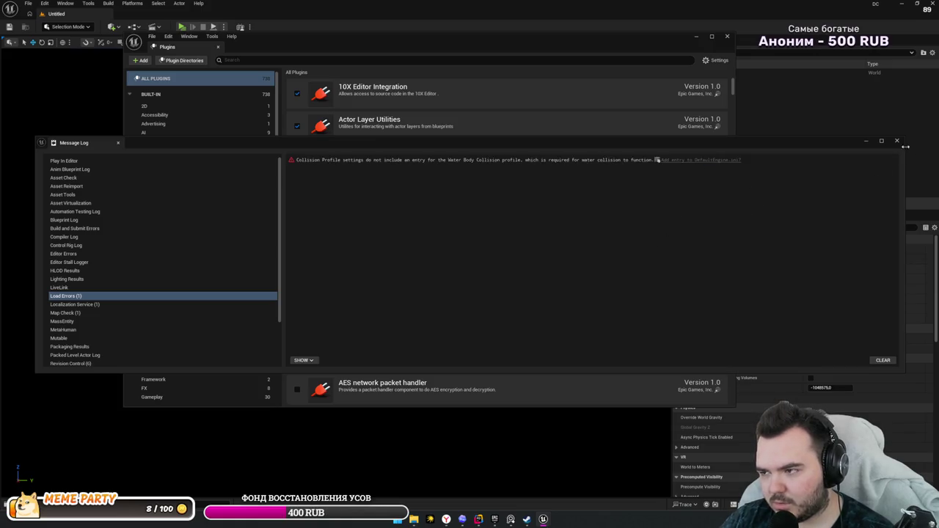
left_click(896, 140)
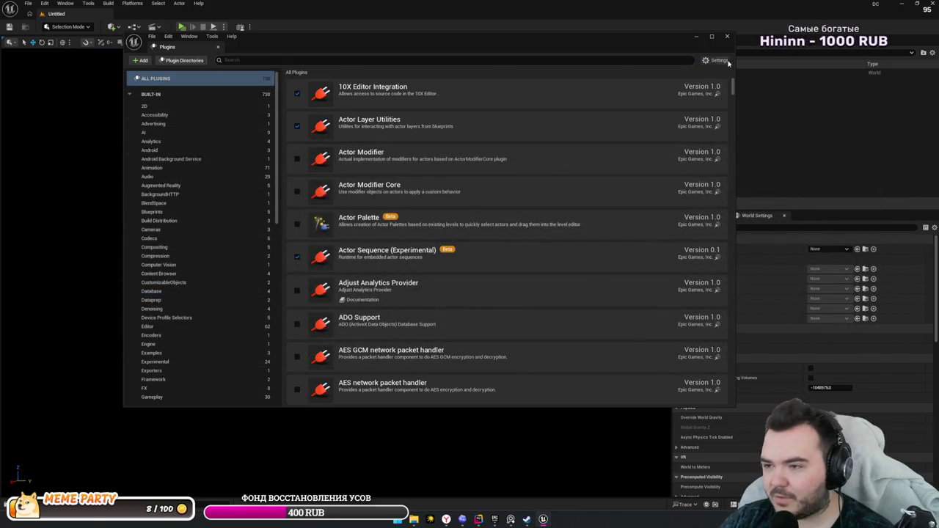
left_click(726, 36)
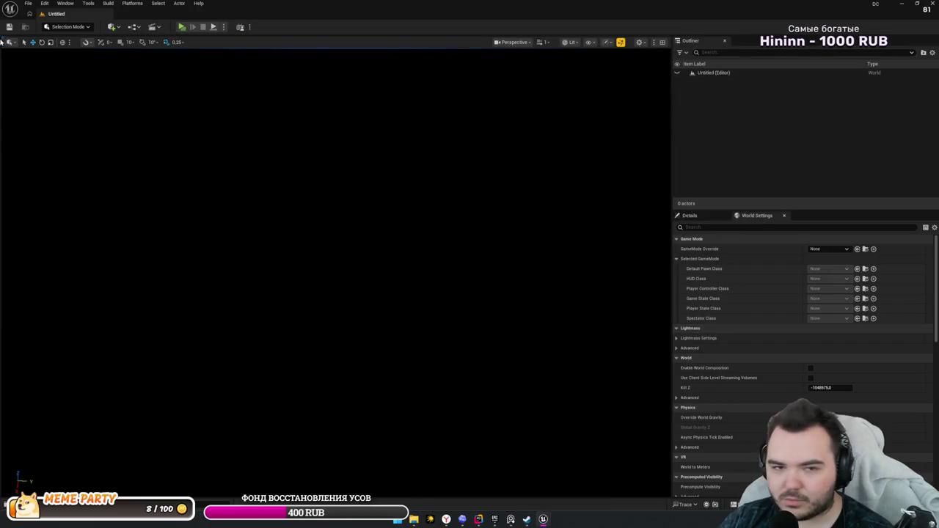
left_click(28, 3)
left_click(45, 3)
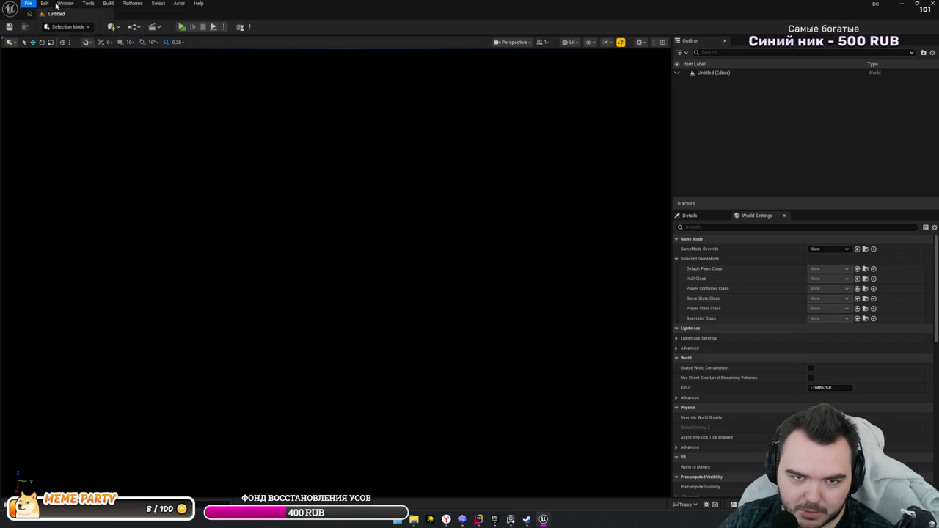
left_click(44, 3)
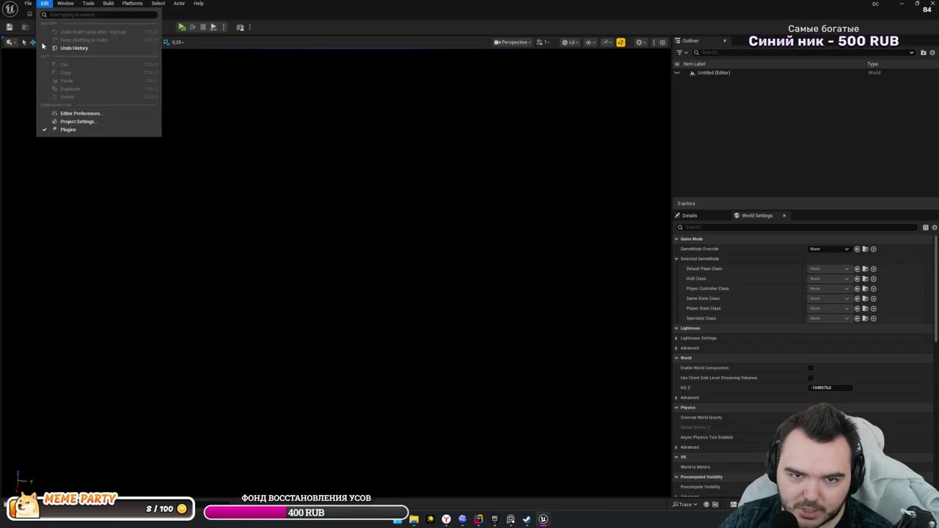
left_click(66, 122)
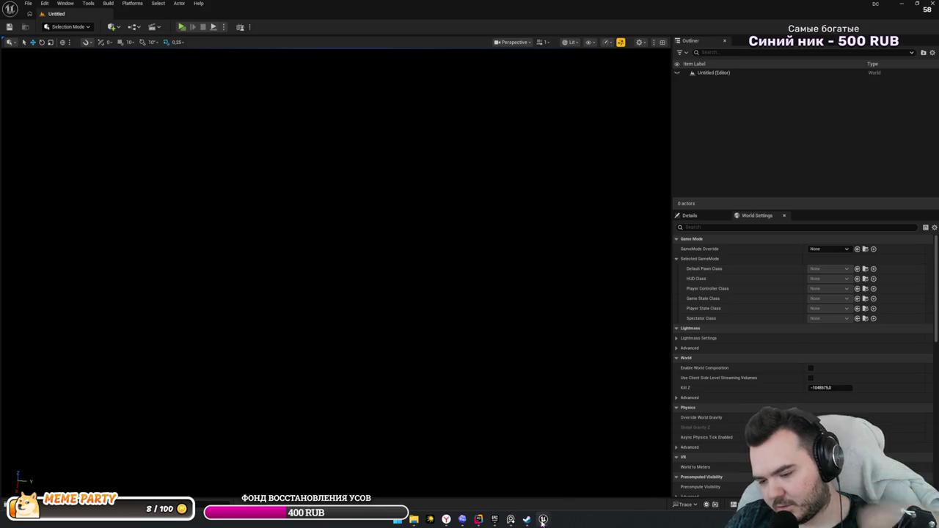
mouse_move(543, 522)
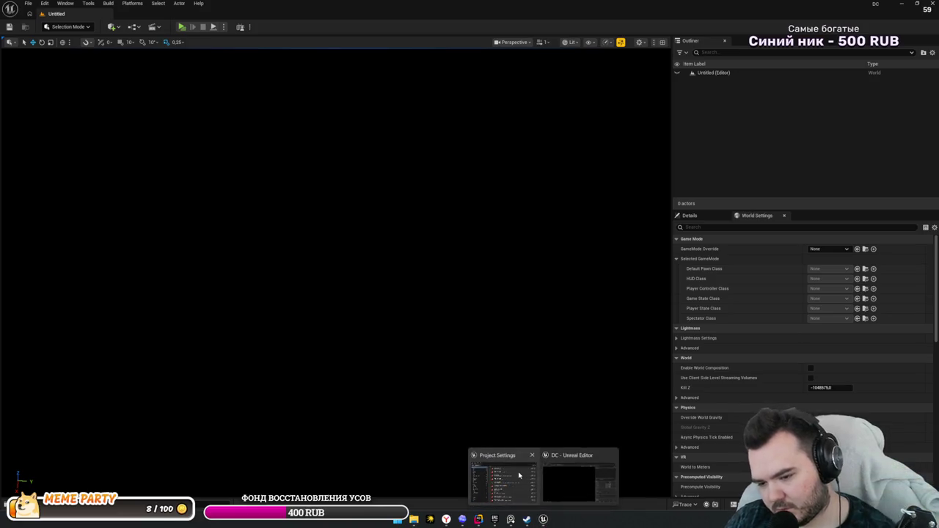
left_click(504, 477)
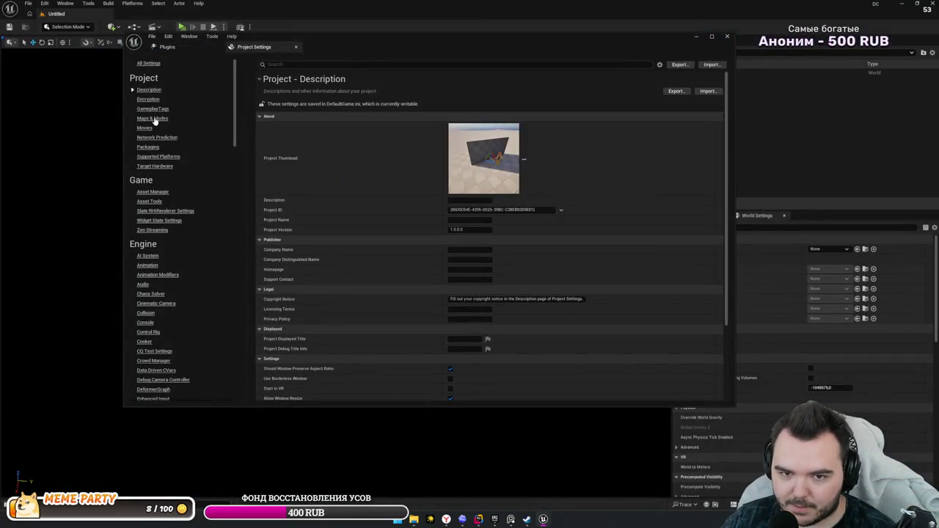
left_click(155, 119)
left_click(505, 168)
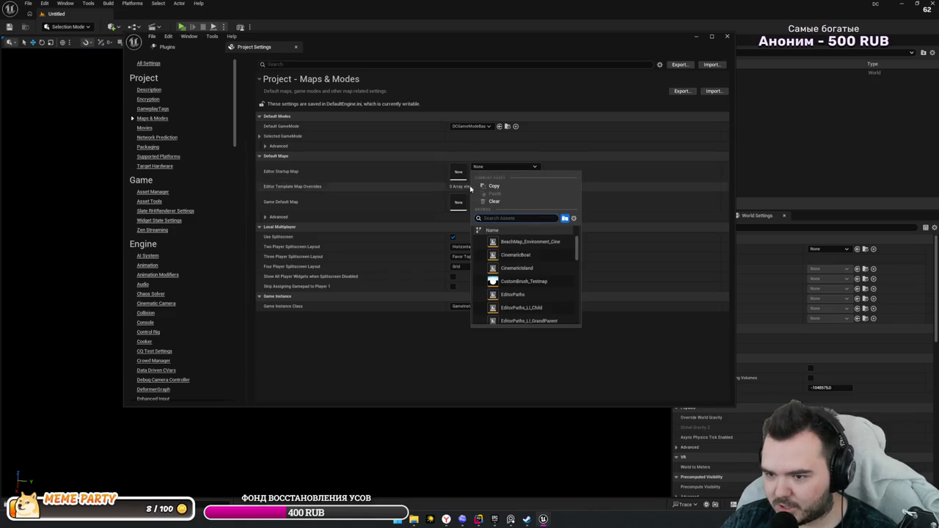
left_click(677, 180)
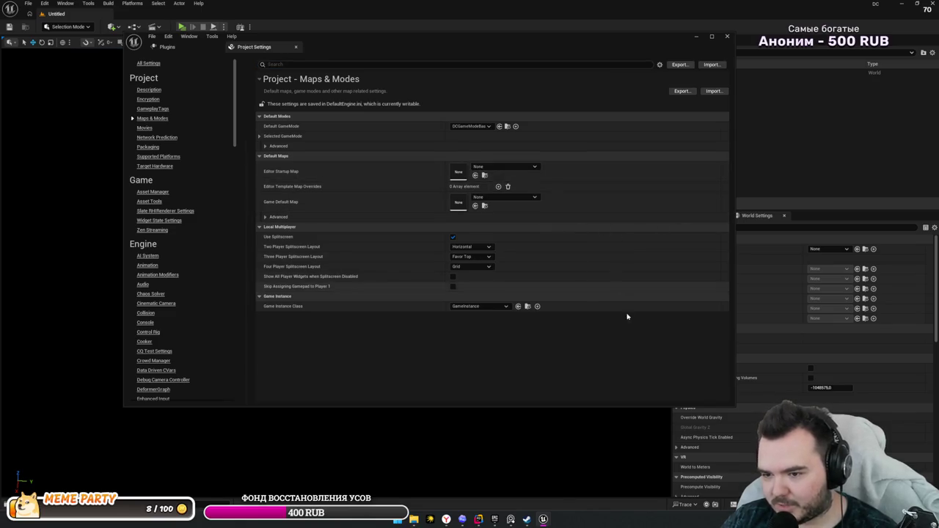
left_click(614, 446)
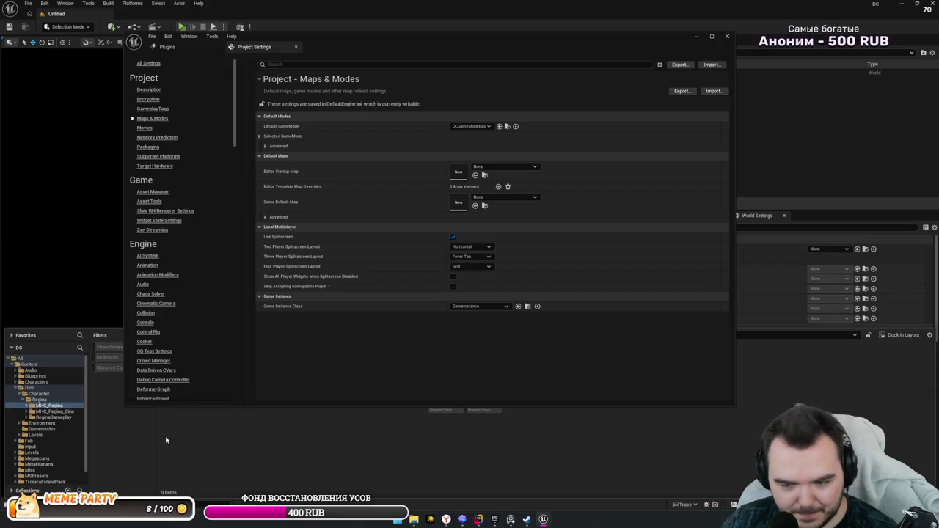
mouse_move(608, 39)
left_mouse_down()
mouse_move(738, 55)
mouse_move(632, 46)
left_mouse_up()
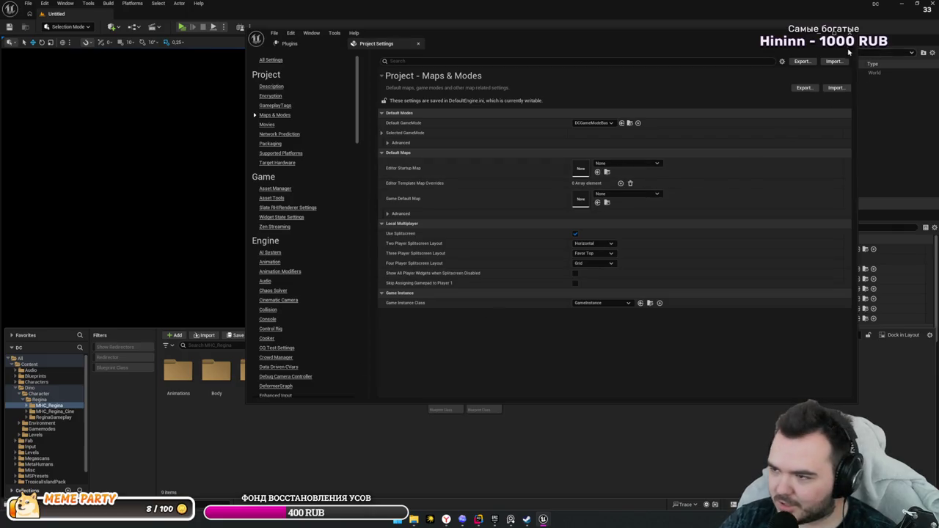
left_click(849, 33)
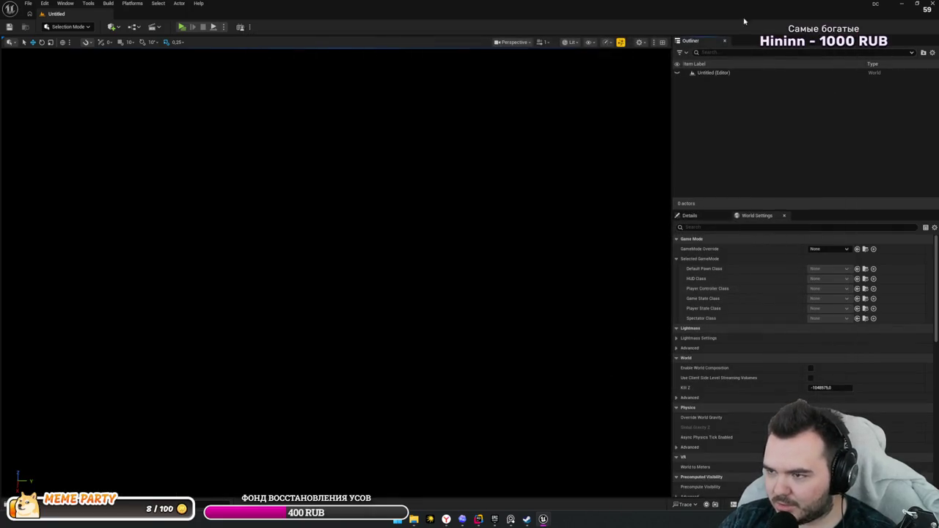
- Browse the Content Drawer to the Content > Dino > Levels folder
key("ctrl+space")
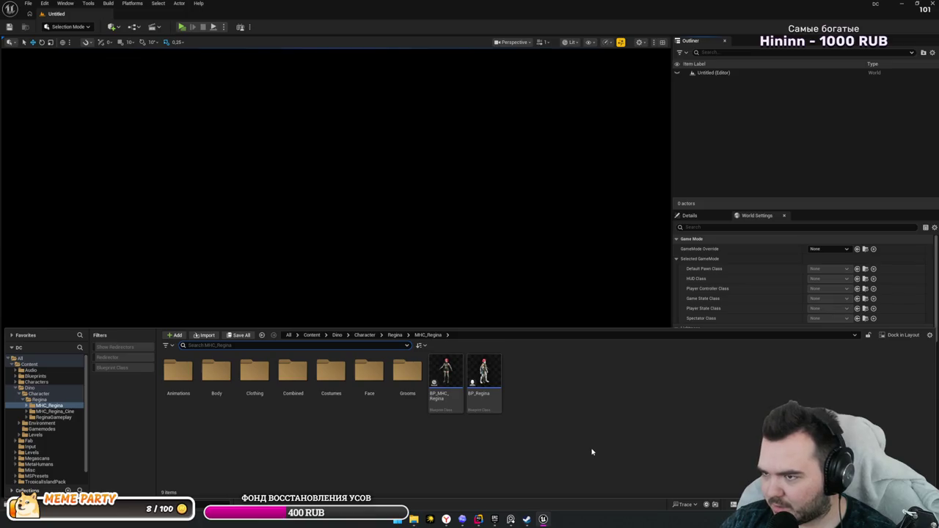
left_click(337, 335)
double_click(293, 373)
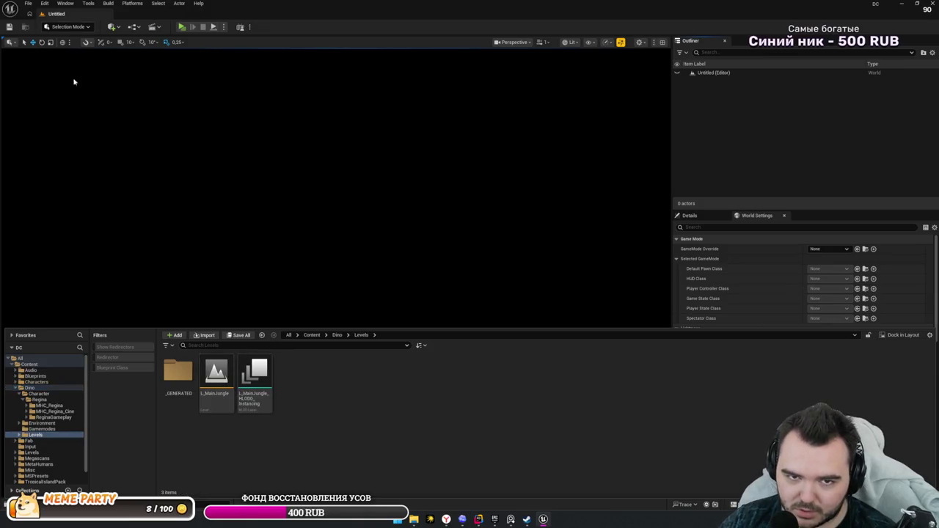
key("ctrl+space")
key("ctrl+space")
key("alt+Tab")
key("alt+Tab")
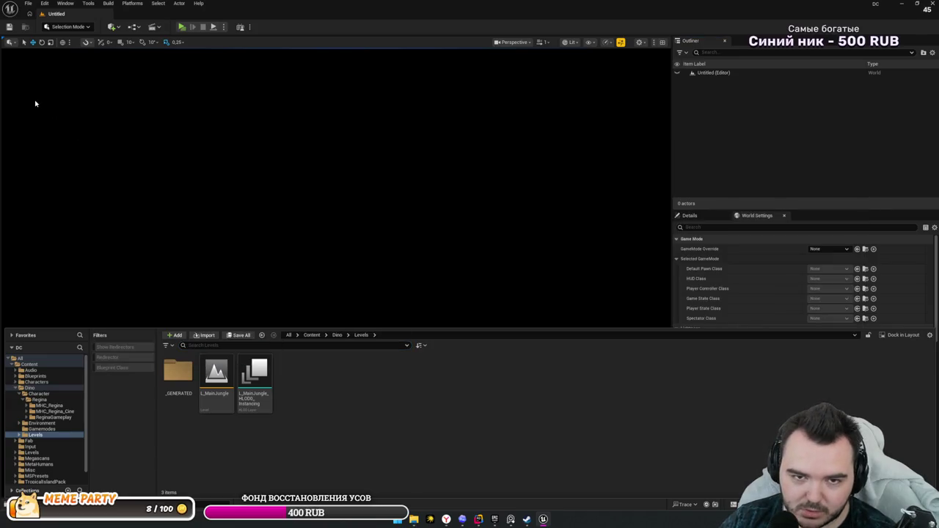
left_click(29, 4)
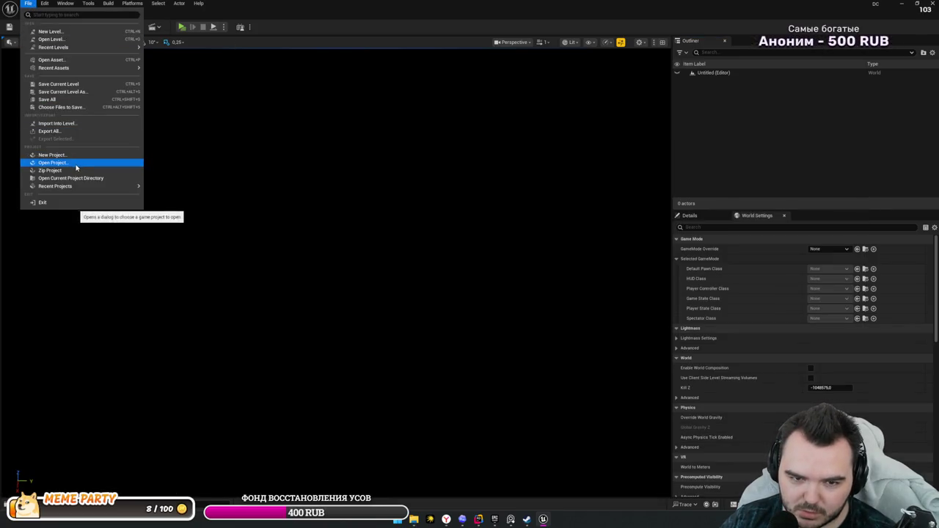
left_click(360, 375)
- Select the L_MainJungle level, then open Edit > Project Settings
key("ctrl+space")
left_click(216, 374)
key("F2")
left_click(210, 299)
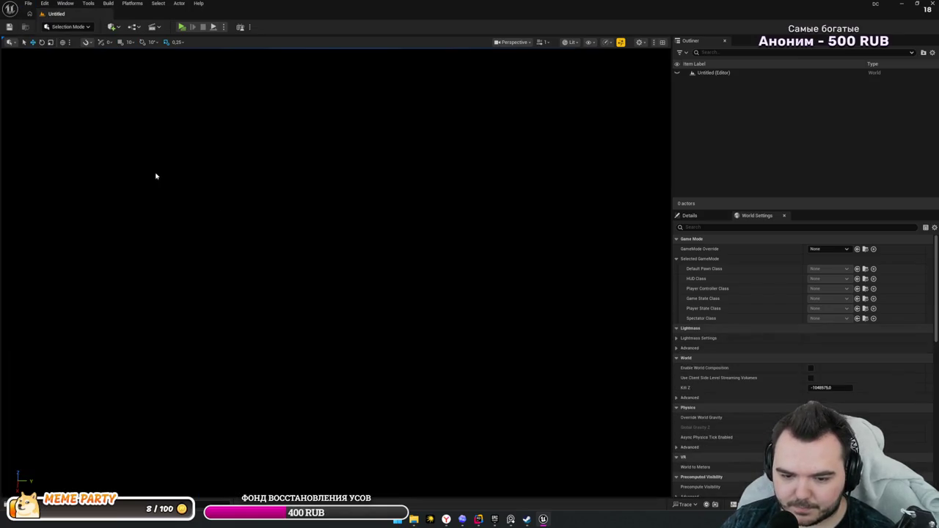
left_click(28, 5)
mouse_move(45, 4)
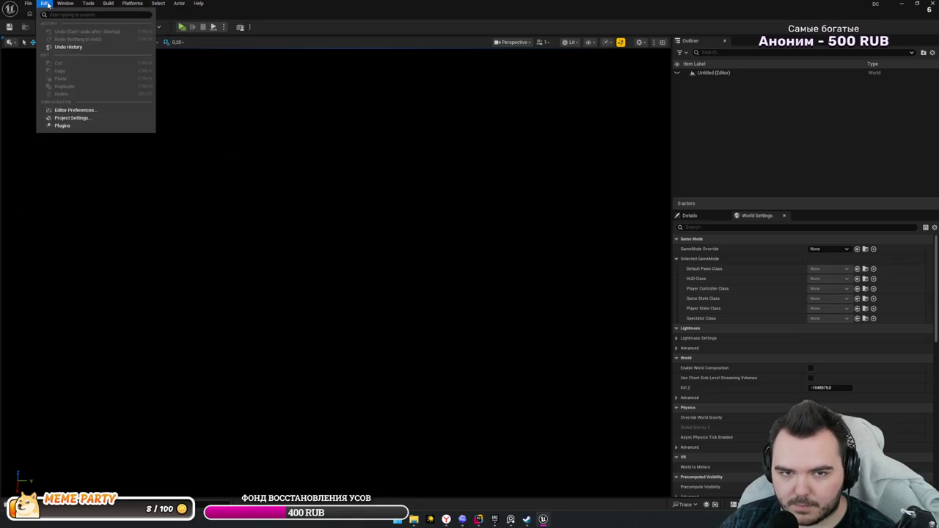
left_click(69, 118)
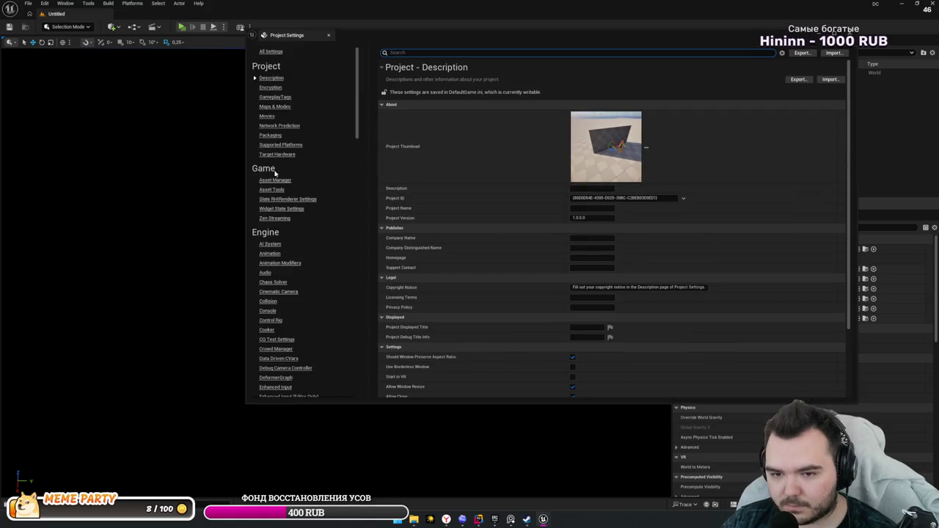
- Check the Maps & Modes Editor Startup Map choices, leaving it None, then bring Steam forward
left_click(274, 106)
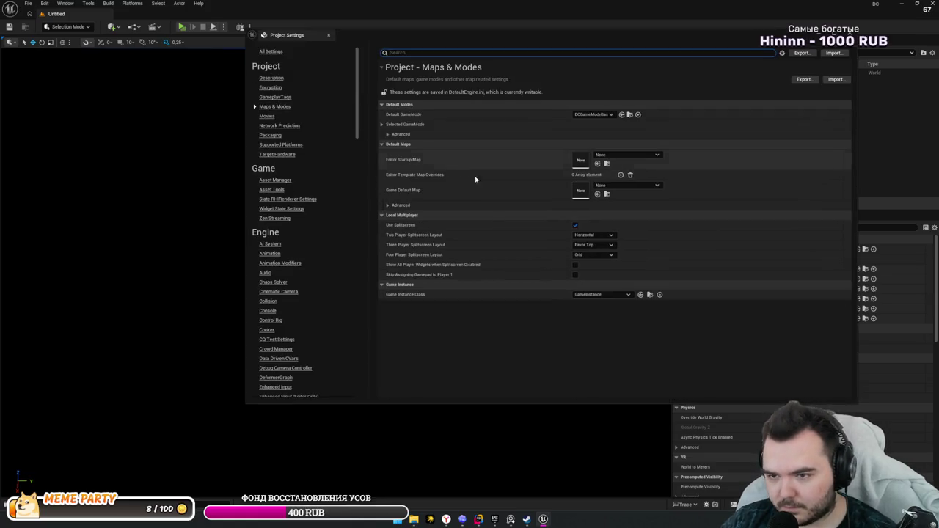
left_click(616, 155)
left_click(608, 184)
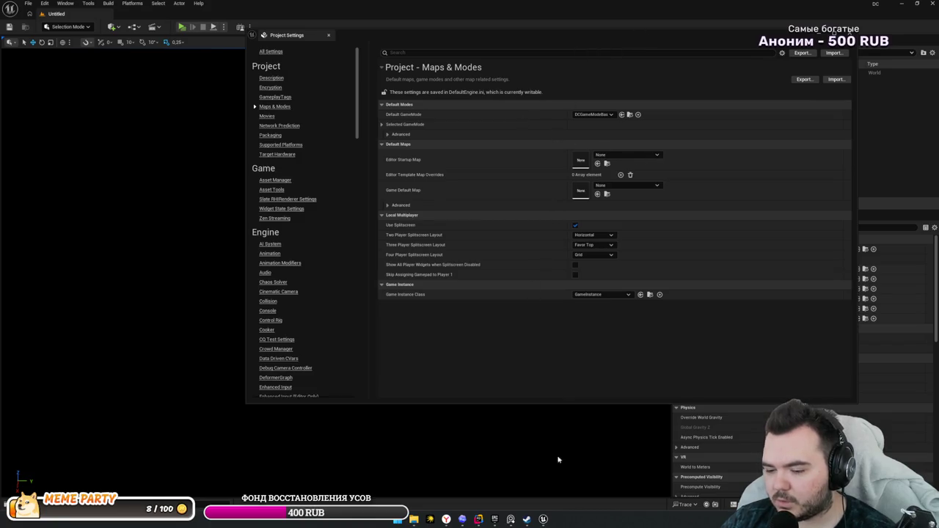
left_click(527, 519)
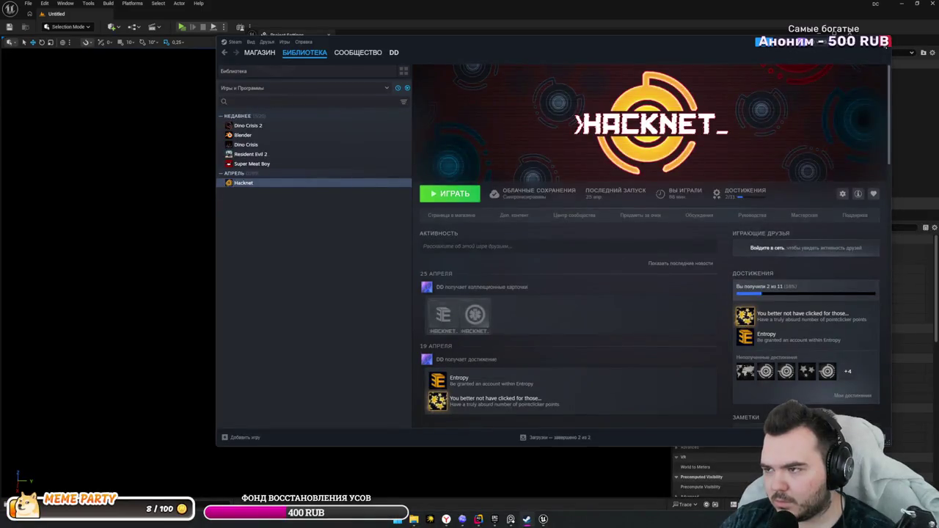
- Minimise the Steam Hacknet library window from the taskbar
left_click(526, 519)
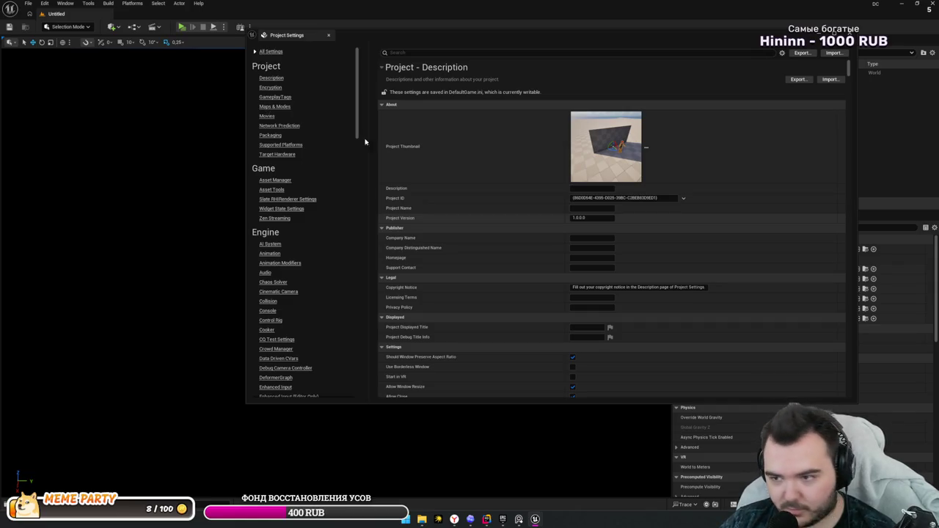
- In Maps & Modes, set Game Default Map to L_MainJungle and default GameMode to GM_DinoTP, then close
left_click(275, 107)
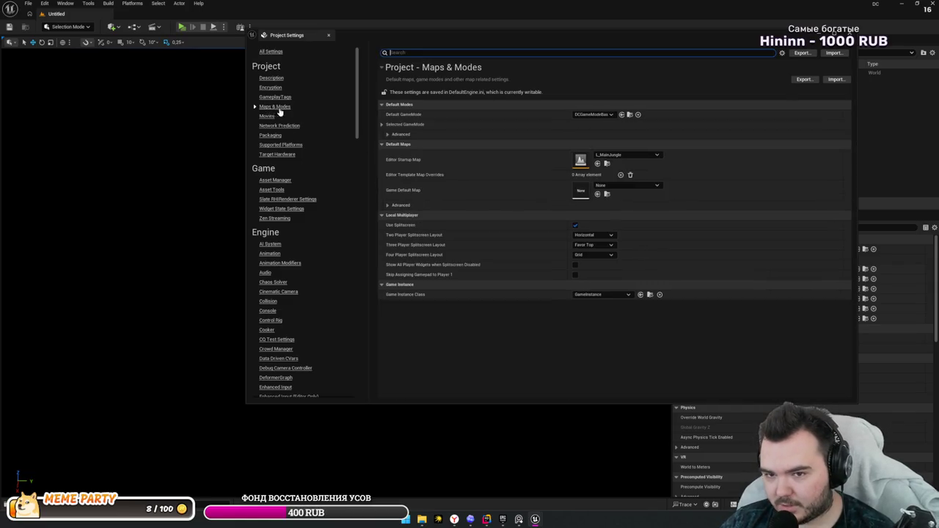
left_click(638, 188)
type("jungle")
left_click(623, 253)
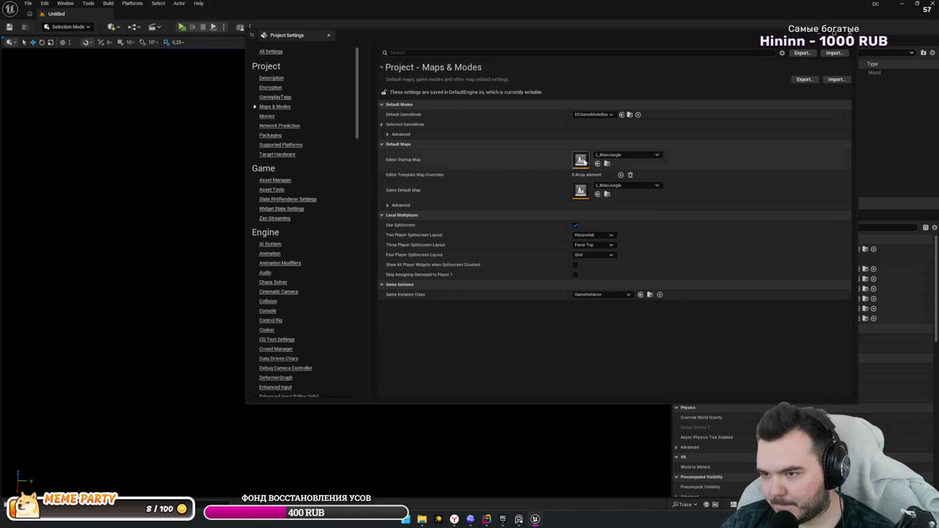
left_click(609, 114)
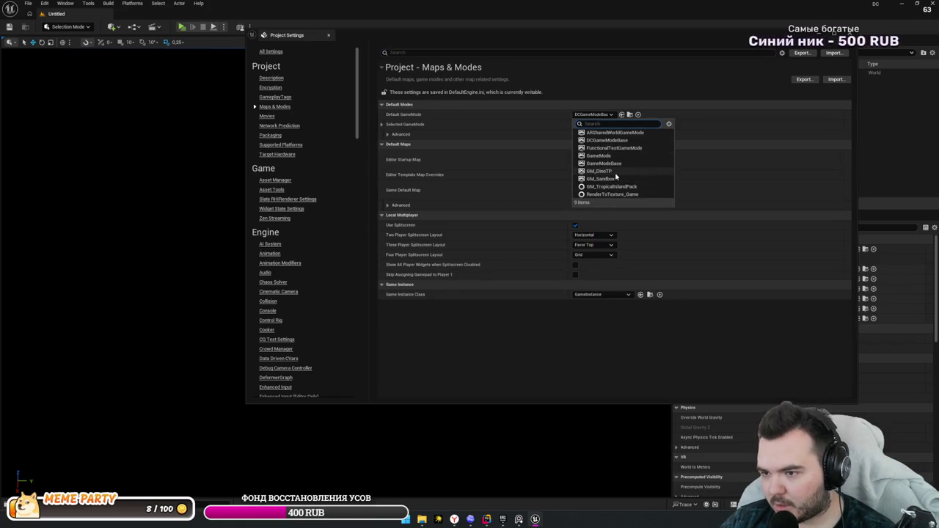
left_click(613, 171)
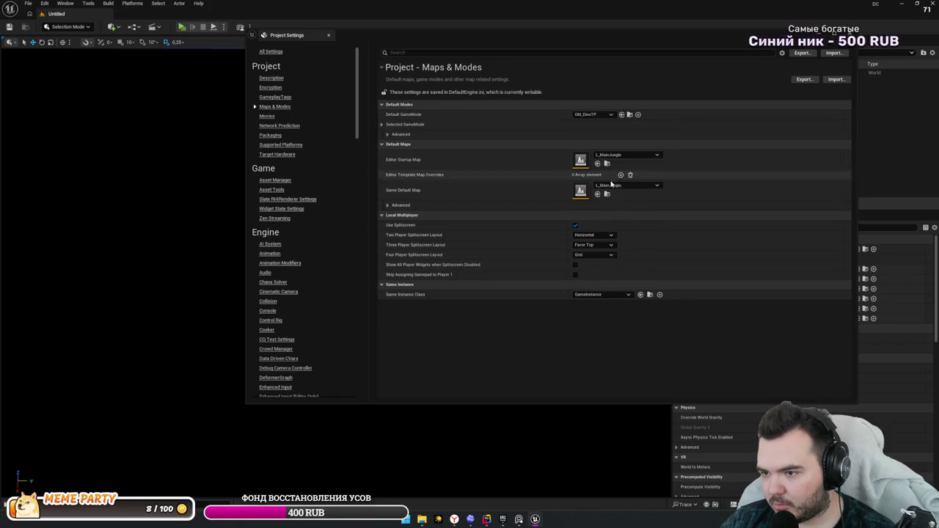
left_click(381, 125)
left_click(381, 125)
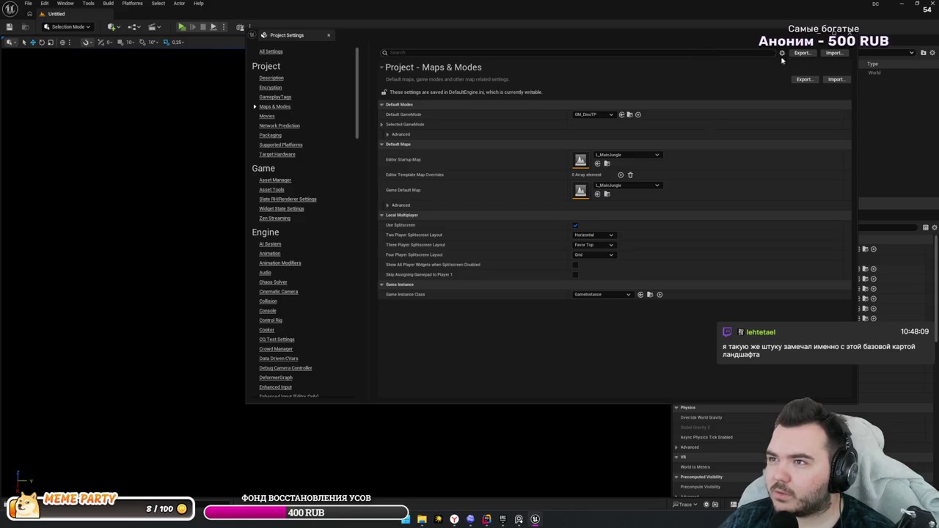
left_click(327, 34)
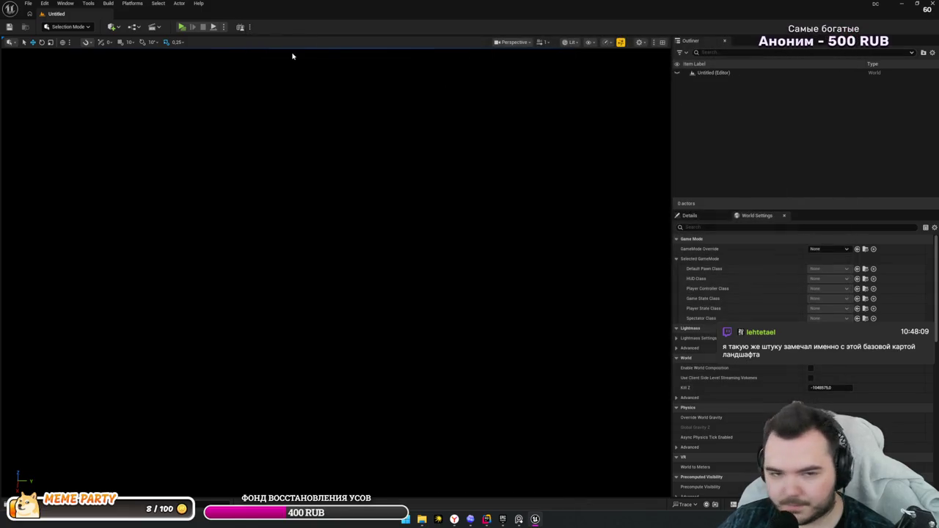
- Open the L_MainJungle level from Content/Dino/Levels via File > Open Level
left_click(28, 3)
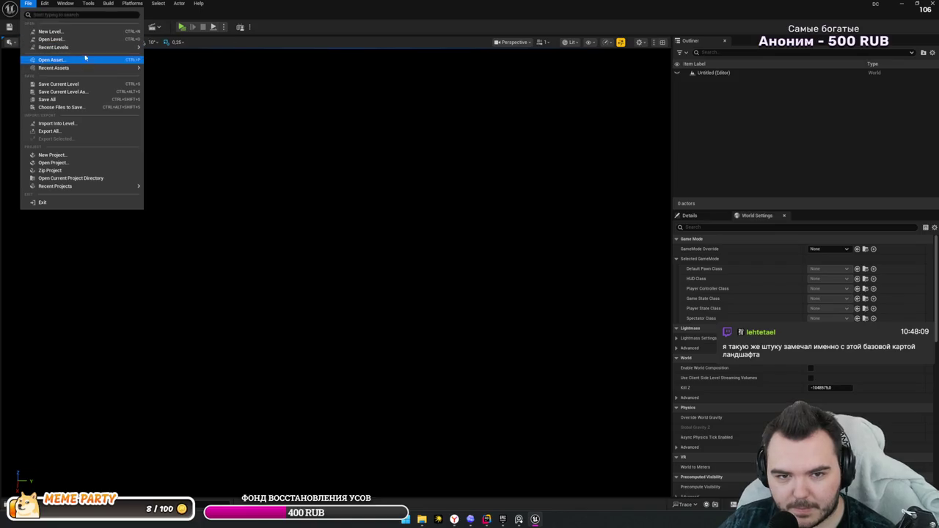
left_click(107, 39)
left_click(420, 183)
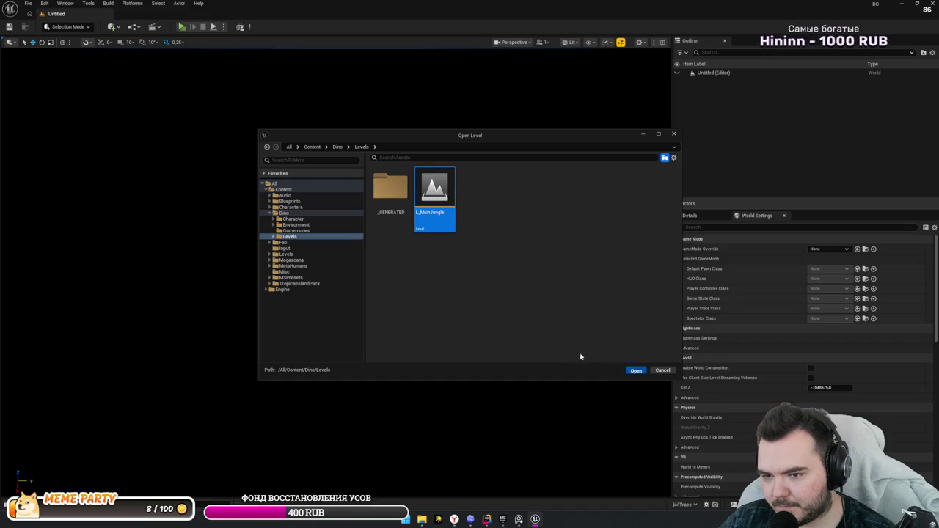
key("Return")
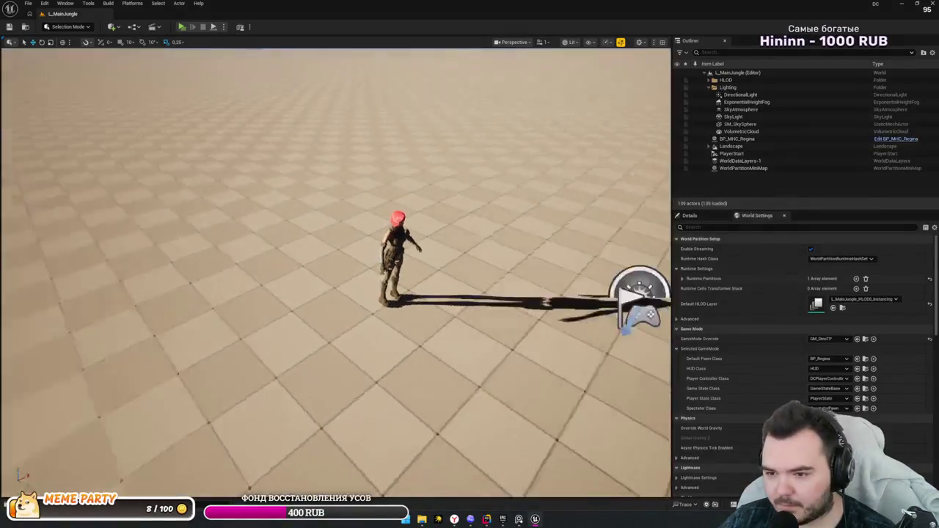
- Look around the level, selecting landscape sections and flying the camera up over the landscape
key("s")
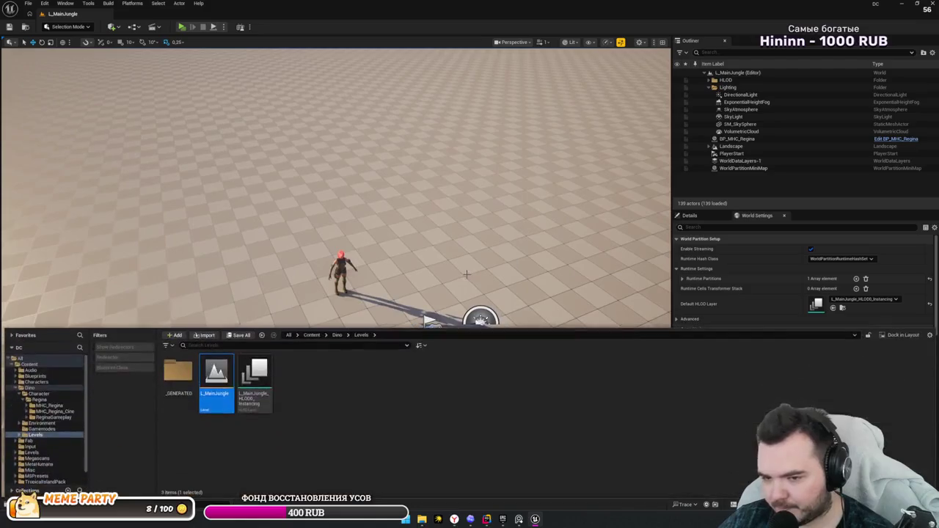
key("ctrl+space")
key("ctrl+space")
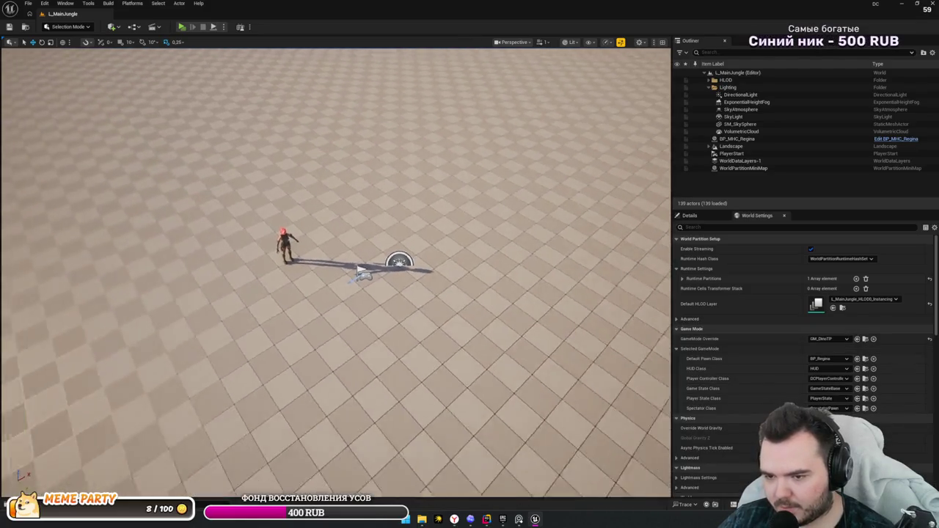
left_click(500, 286)
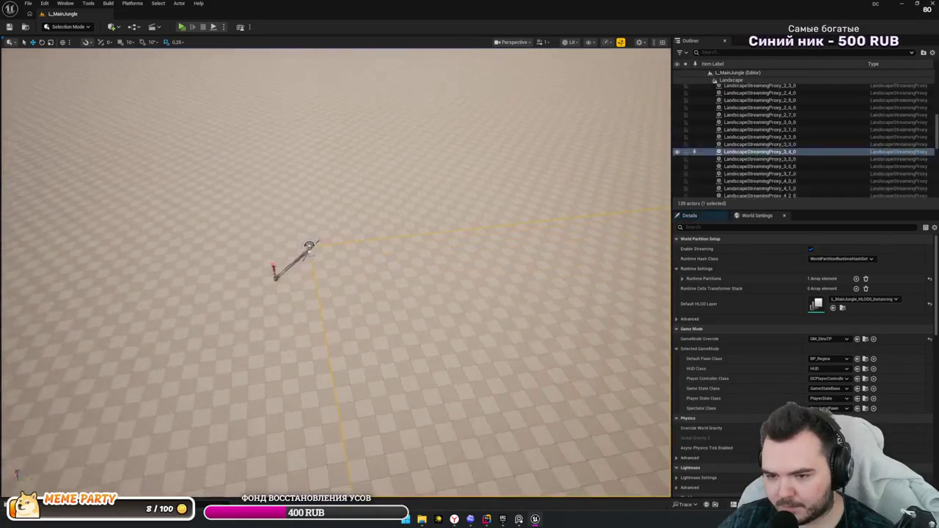
left_click(350, 284)
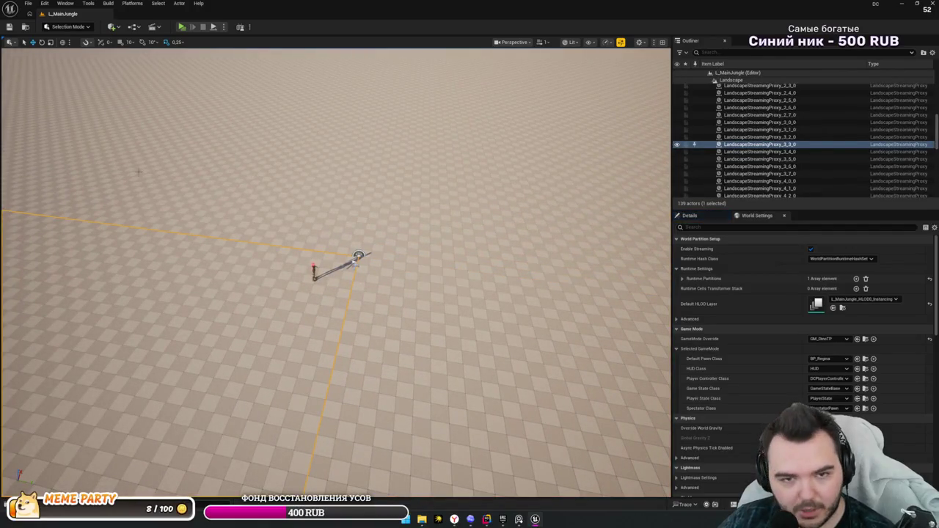
left_click(112, 27)
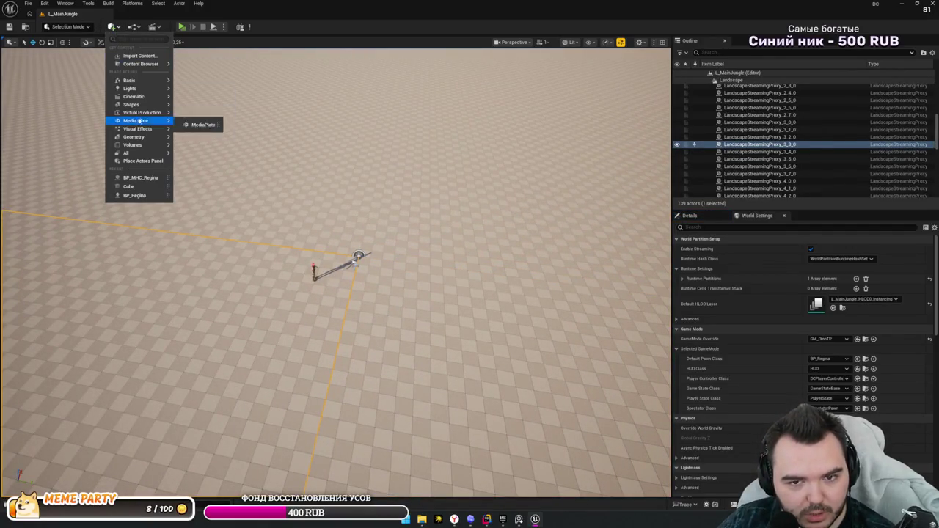
mouse_move(139, 89)
mouse_move(293, 220)
left_mouse_down()
mouse_move(323, 169)
mouse_move(367, 154)
mouse_move(381, 168)
mouse_move(367, 190)
mouse_move(352, 176)
left_mouse_up()
left_click_drag(457, 401, 298, 197)
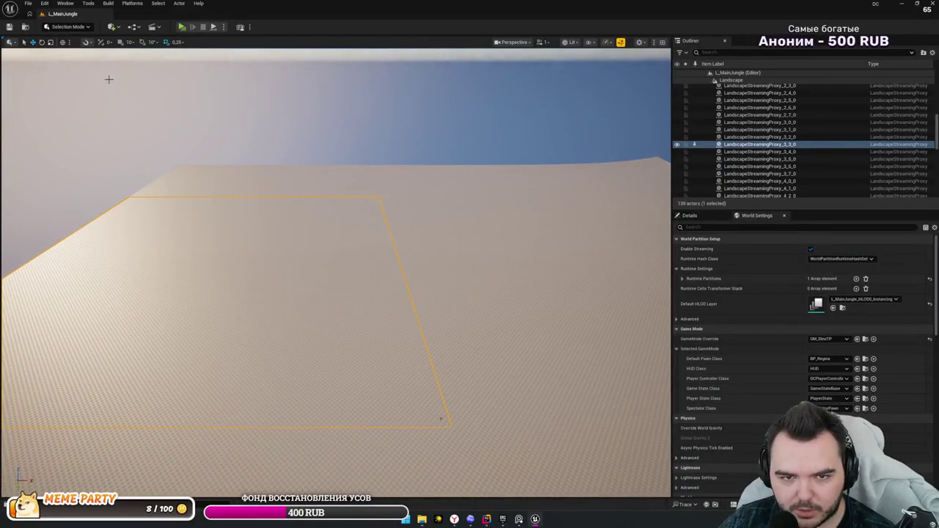
- In Landscape Mode, delete landscape components along the far edge with the Manage > Delete tool
key("shift+2")
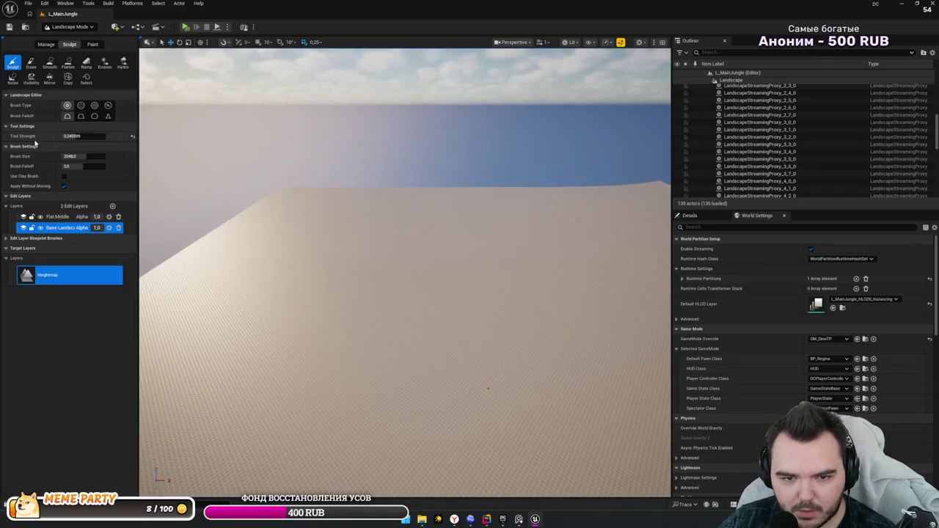
left_click(31, 63)
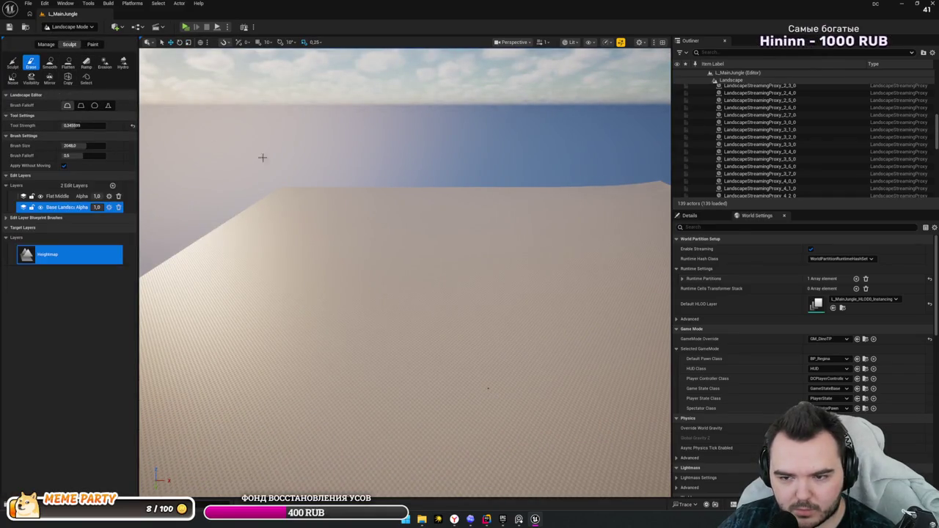
left_click(47, 44)
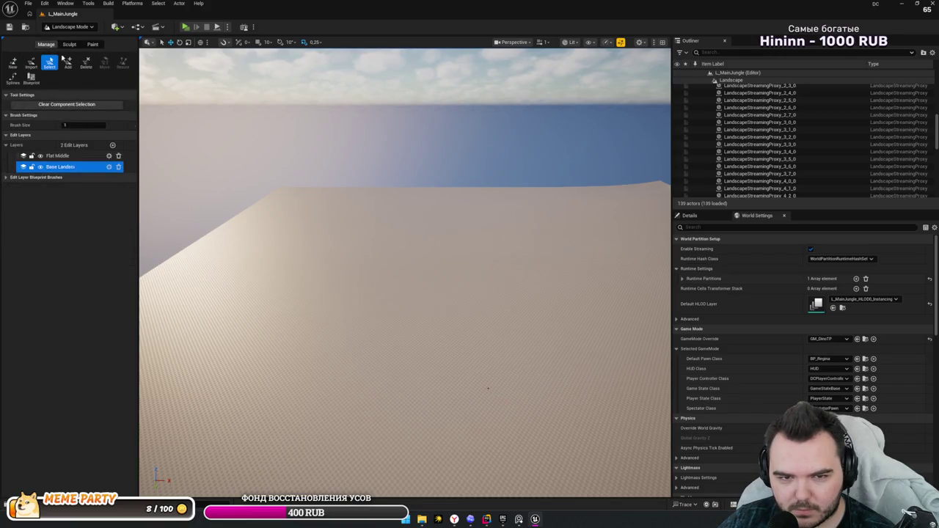
left_click(86, 63)
mouse_move(393, 209)
left_mouse_down()
mouse_move(330, 199)
mouse_move(518, 240)
mouse_move(616, 213)
mouse_move(648, 238)
mouse_move(188, 112)
left_mouse_up()
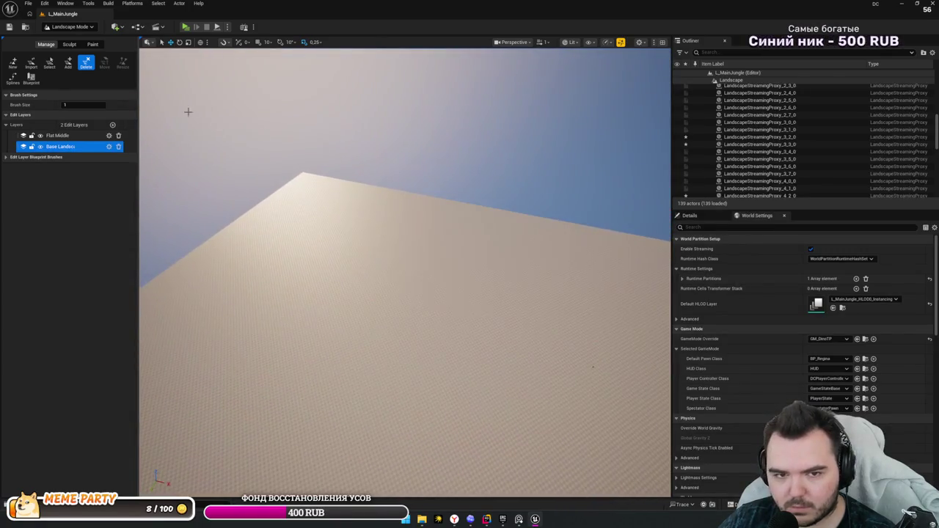
- Survey more of the landscape edge, then save the level and return to Selection Mode
left_click(49, 62)
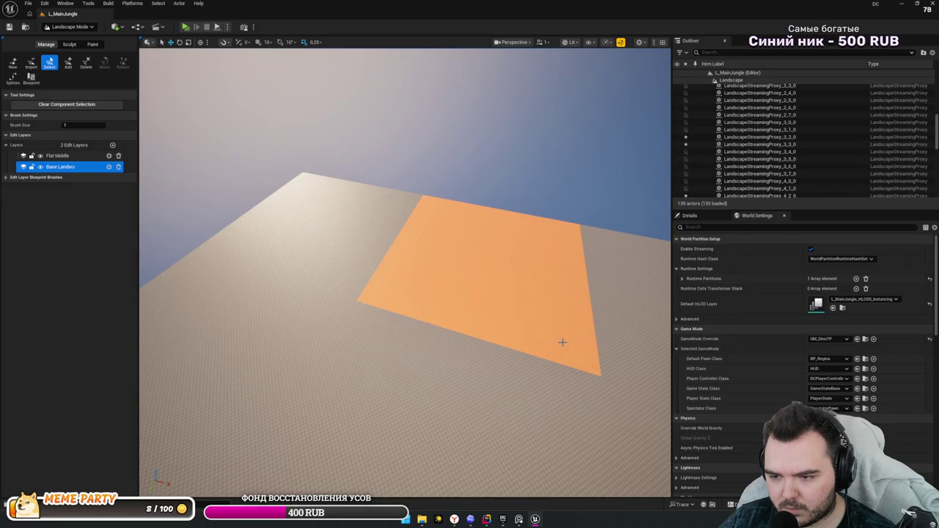
mouse_move(542, 344)
left_mouse_down()
mouse_move(511, 321)
mouse_move(536, 351)
mouse_move(546, 337)
mouse_move(346, 329)
left_mouse_up()
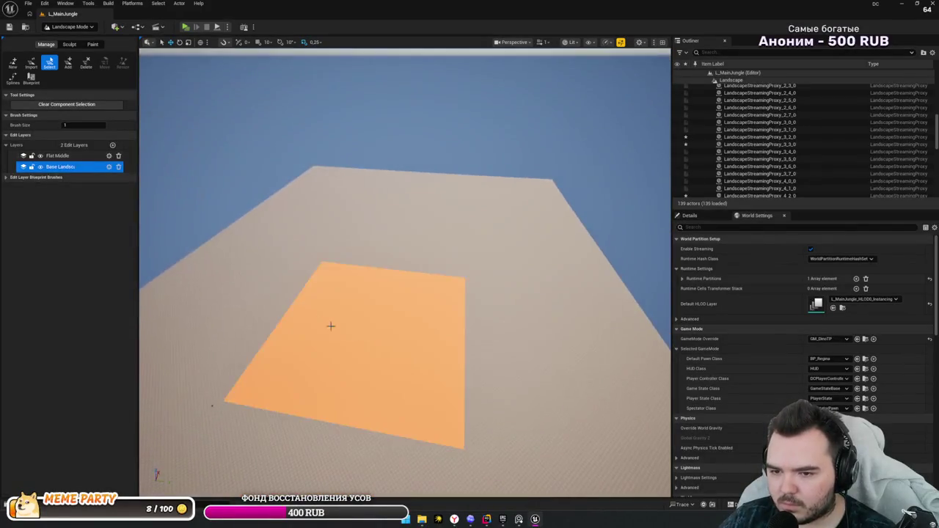
mouse_move(294, 247)
left_mouse_down()
mouse_move(413, 281)
mouse_move(373, 296)
mouse_move(183, 267)
mouse_move(450, 287)
mouse_move(390, 143)
mouse_move(455, 220)
mouse_move(440, 213)
mouse_move(352, 246)
left_mouse_up()
left_click(86, 62)
key("ctrl+s")
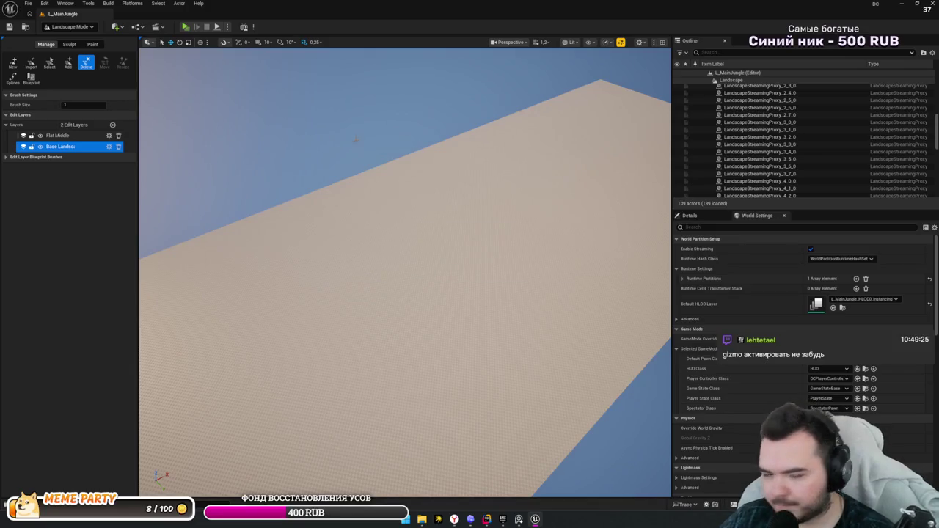
left_click(70, 27)
left_click(62, 39)
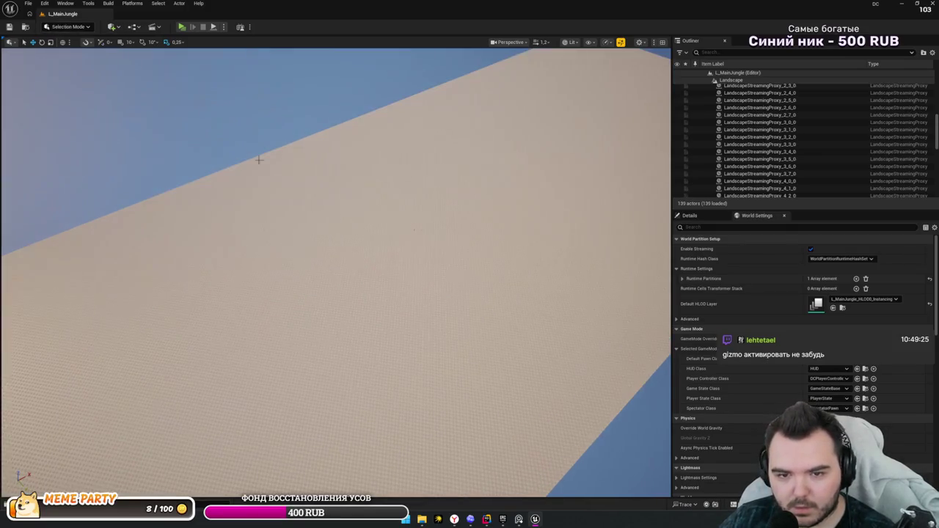
- Select BP_MHC_Regina in the Outliner and frame it in the viewport with F
scroll(323, 359, "down", 3)
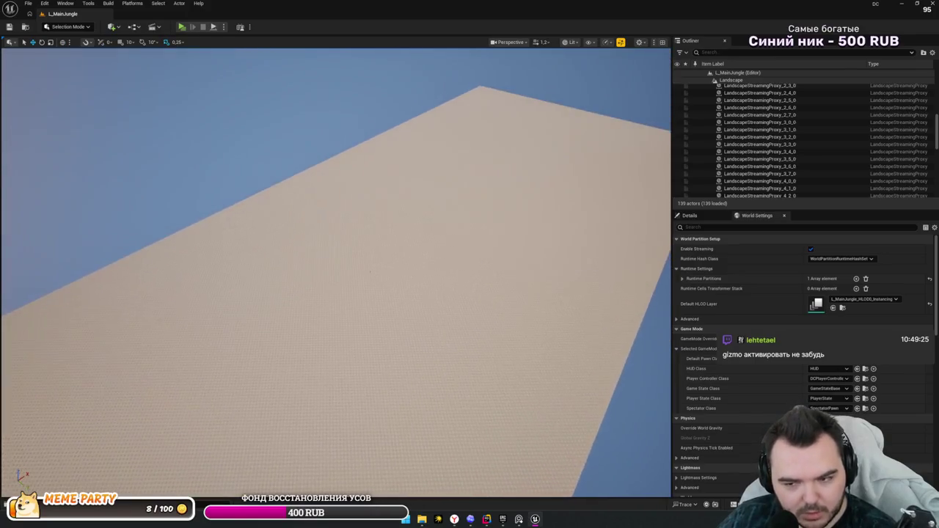
left_click(368, 277)
left_click(369, 279)
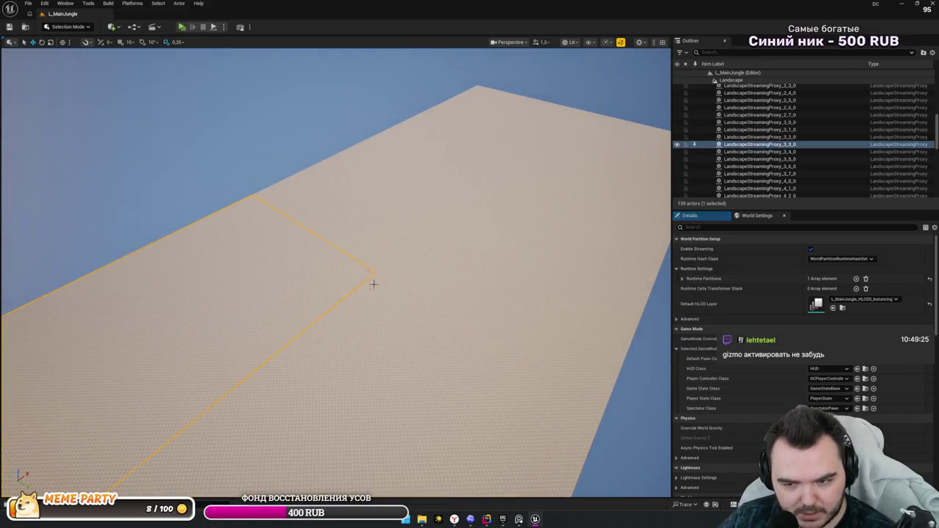
key("Left")
key("Left")
key("Left")
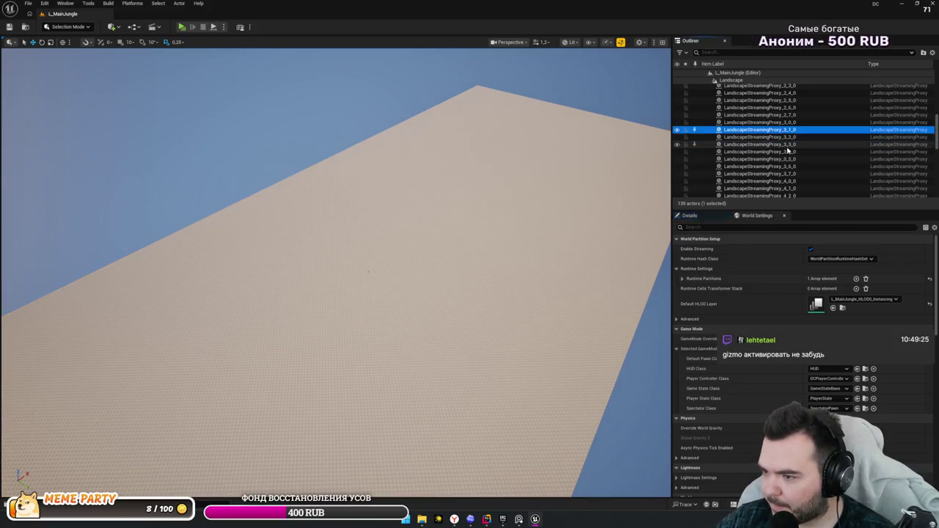
key("Right")
key("Down")
key("Down")
key("Down")
key("f")
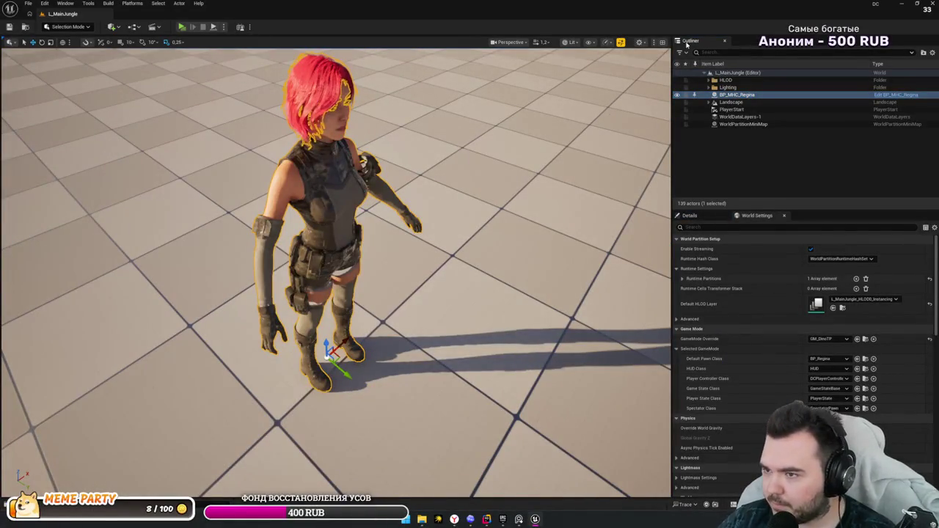
- Check the viewport toolbar's layout options and toggle them closed again
left_click(656, 43)
left_click(655, 43)
left_click(639, 42)
left_click(638, 42)
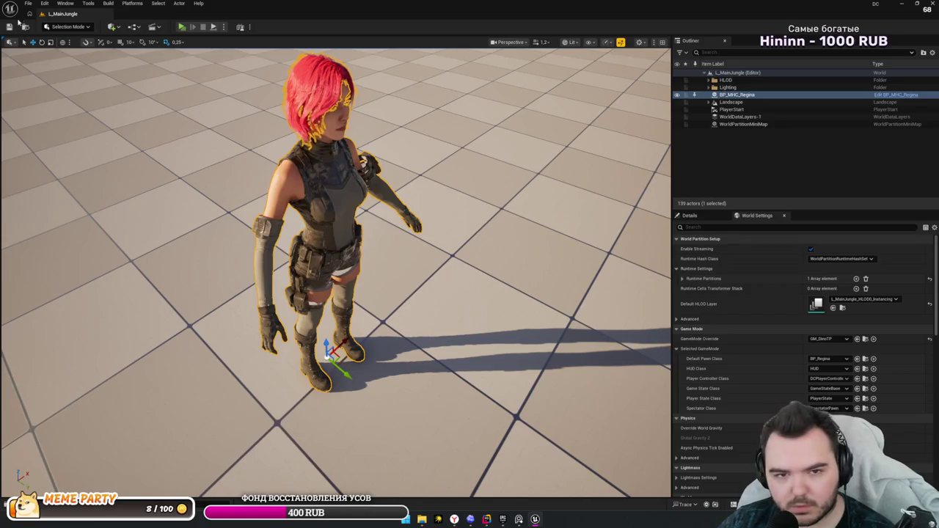
left_click(44, 3)
- In Editor Preferences filtered by 'Gizmo', enable Experimental Gizmo with Rotate Mode Arc, then close
left_click(87, 111)
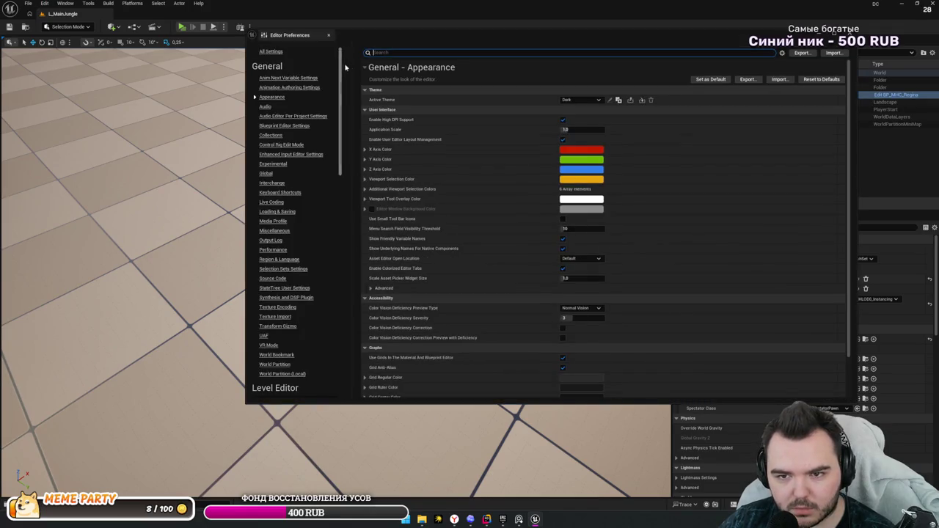
type("Gizmo")
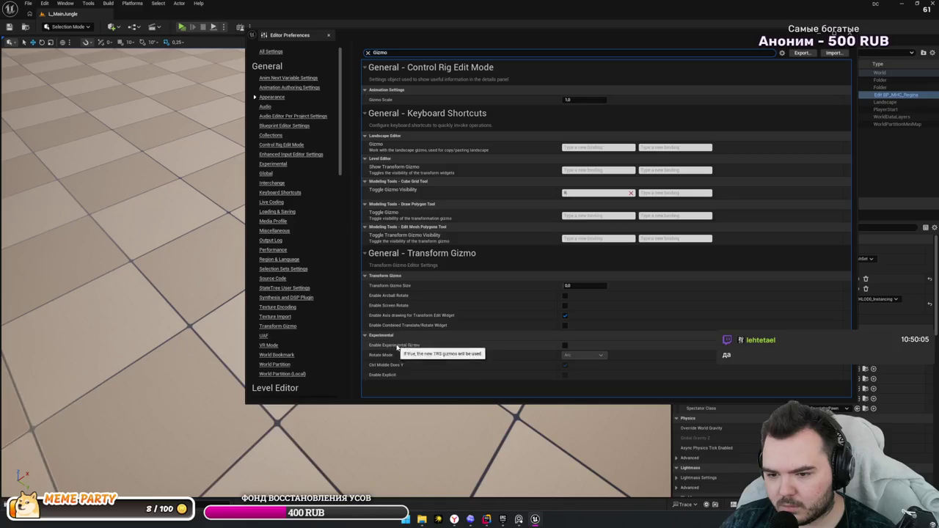
left_click(564, 344)
left_click(584, 355)
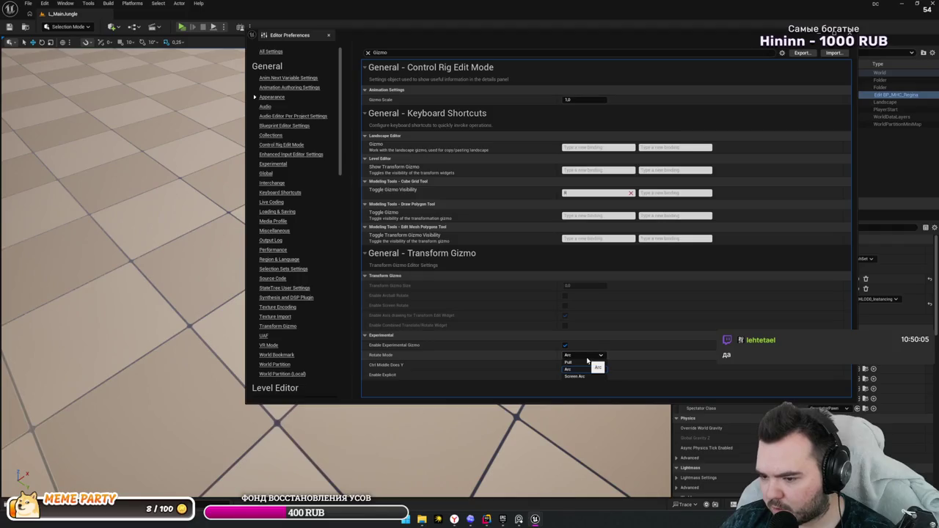
left_click(585, 358)
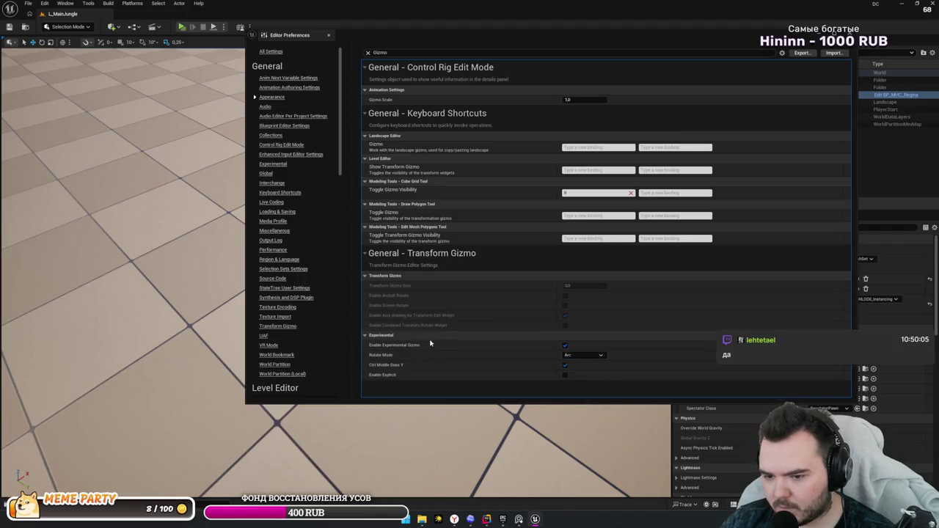
left_click(849, 33)
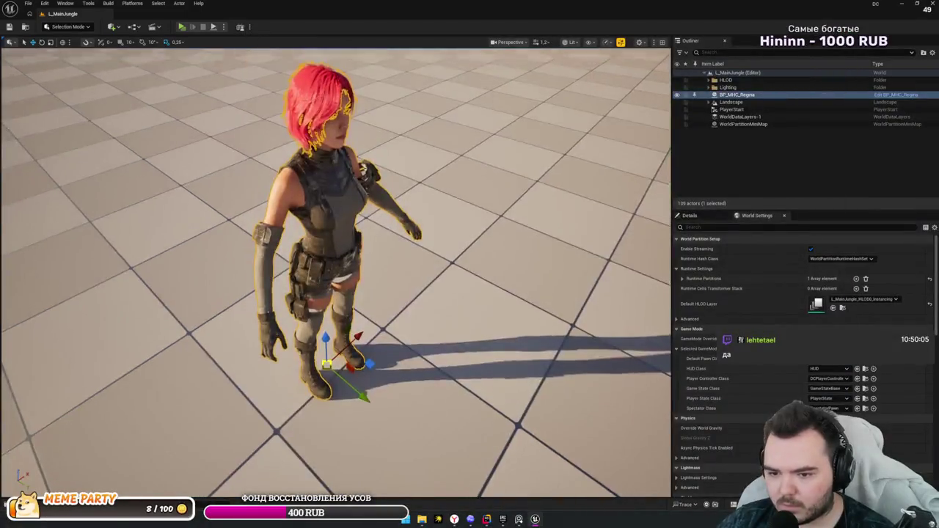
- Select PlayerStart, show its move handles, focus on it with F and orbit back out
scroll(440, 294, "down", 5)
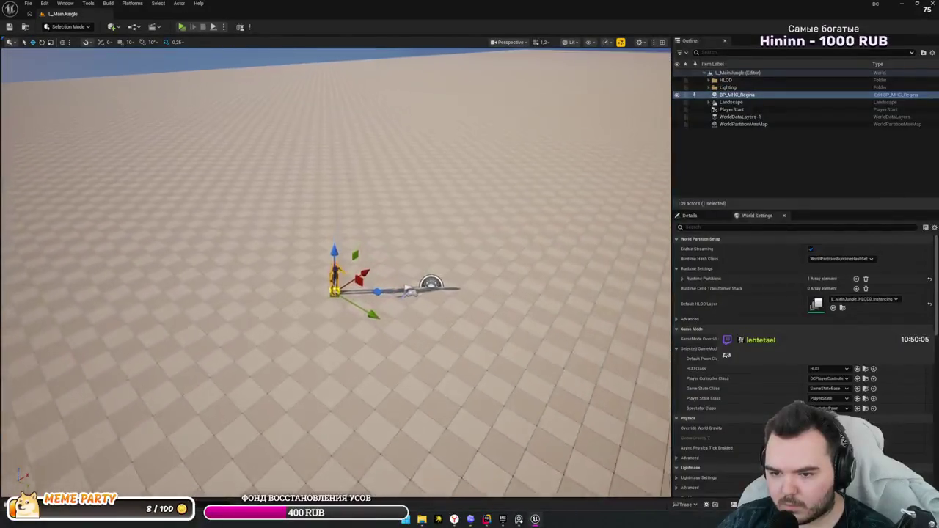
scroll(405, 299, "up", 5)
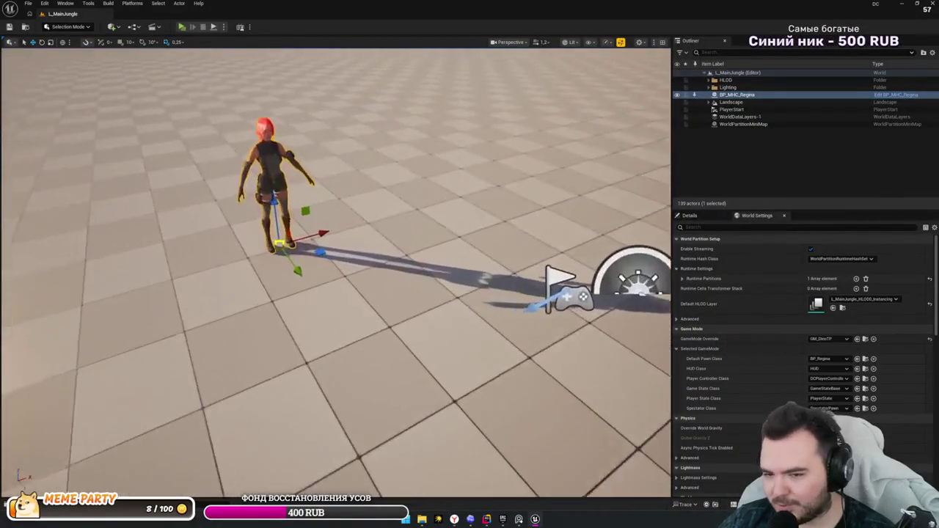
scroll(397, 298, "down", 5)
left_click(391, 279)
key("e")
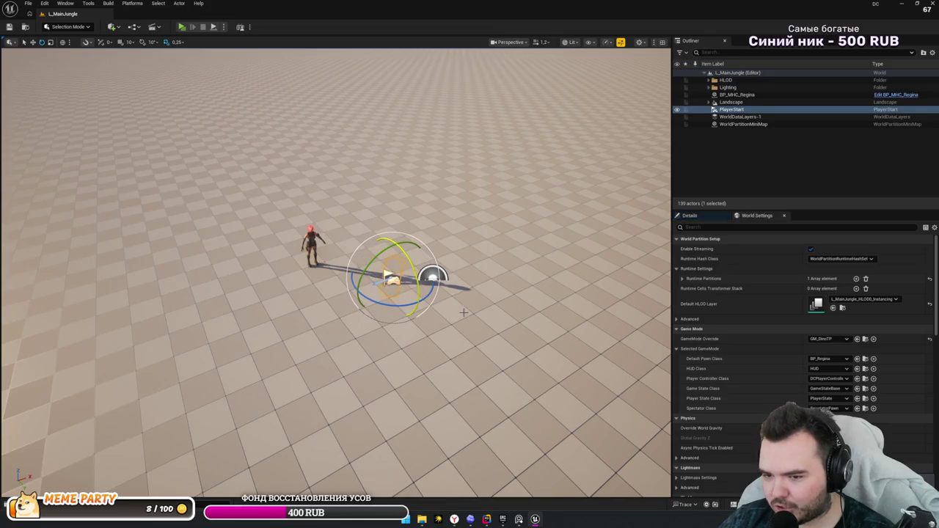
key("w")
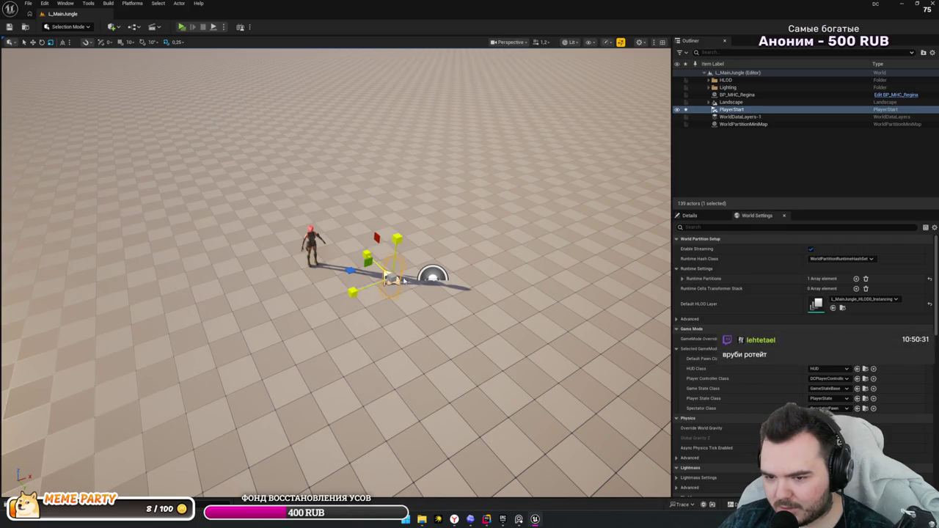
key("f")
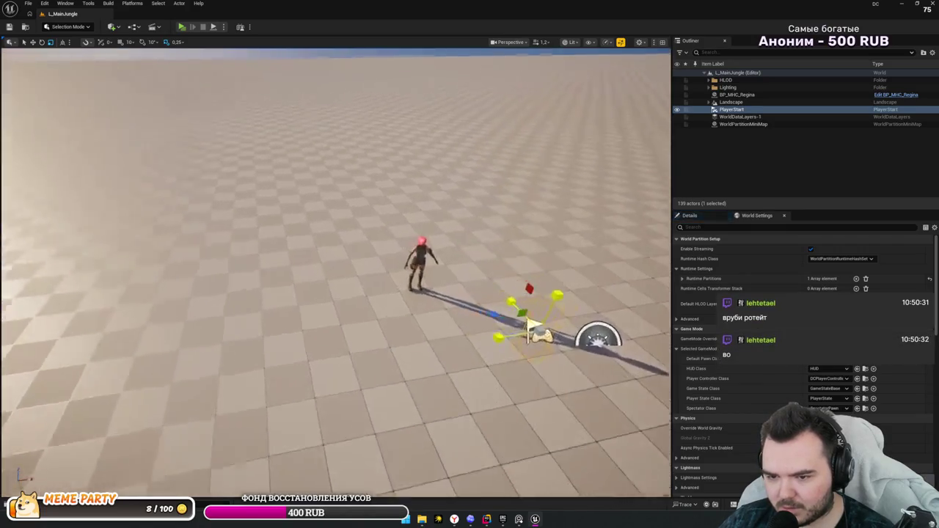
mouse_move(330, 257)
left_mouse_down()
mouse_move(374, 315)
mouse_move(381, 356)
left_mouse_up()
scroll(335, 264, "up", 3)
scroll(335, 264, "down", 3)
left_click(45, 4)
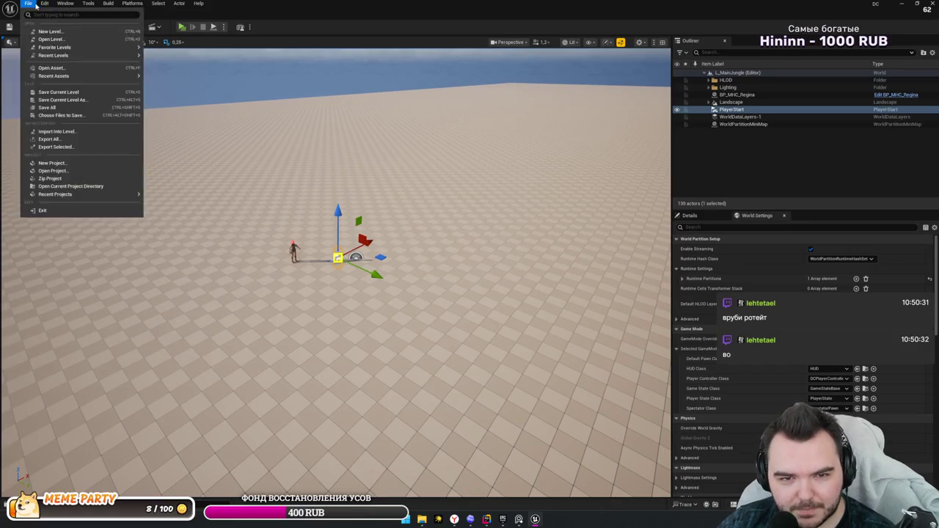
- In Editor Preferences filtered by 'gi', set Experimental Rotate Mode to Screen Arc and close
left_click(168, 157)
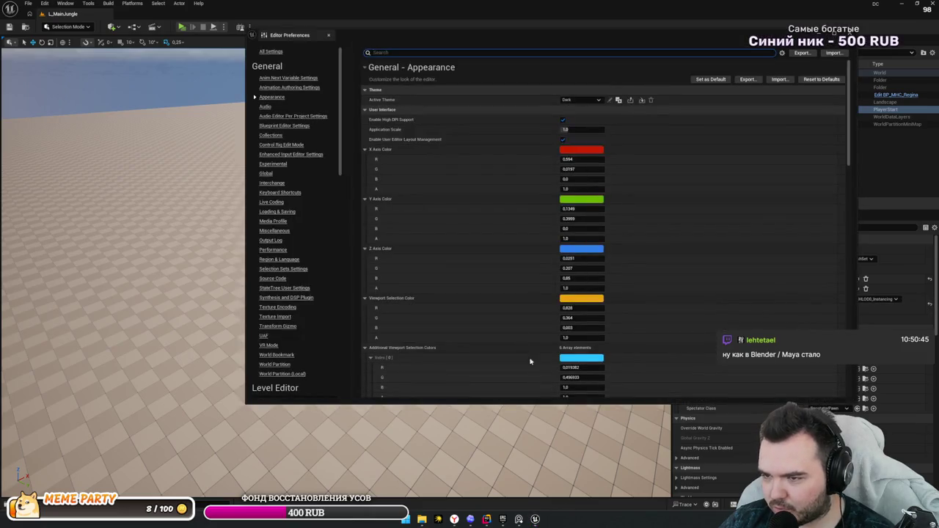
scroll(543, 275, "down", 2)
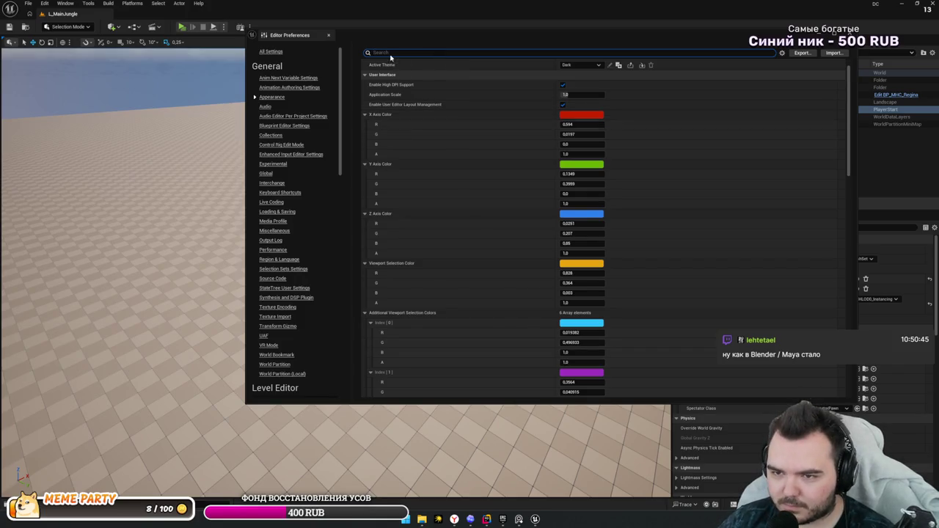
type("gi")
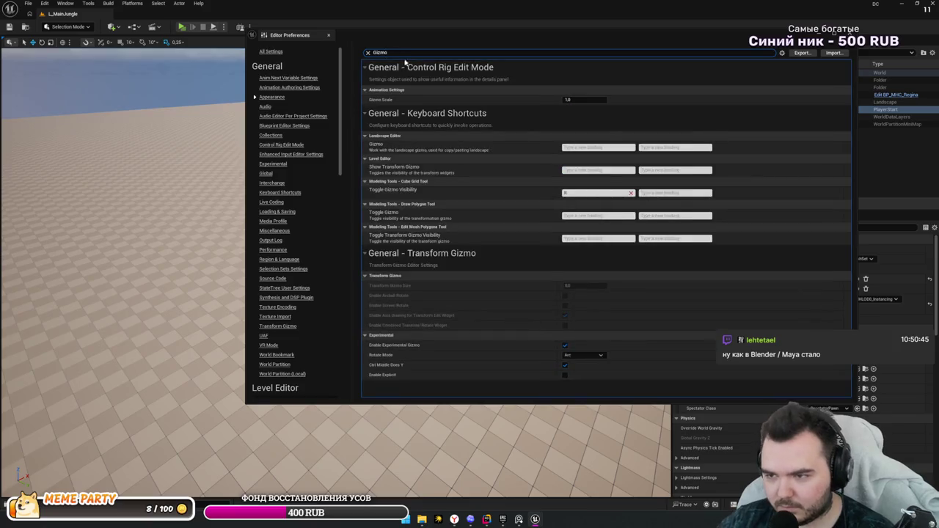
left_click(578, 356)
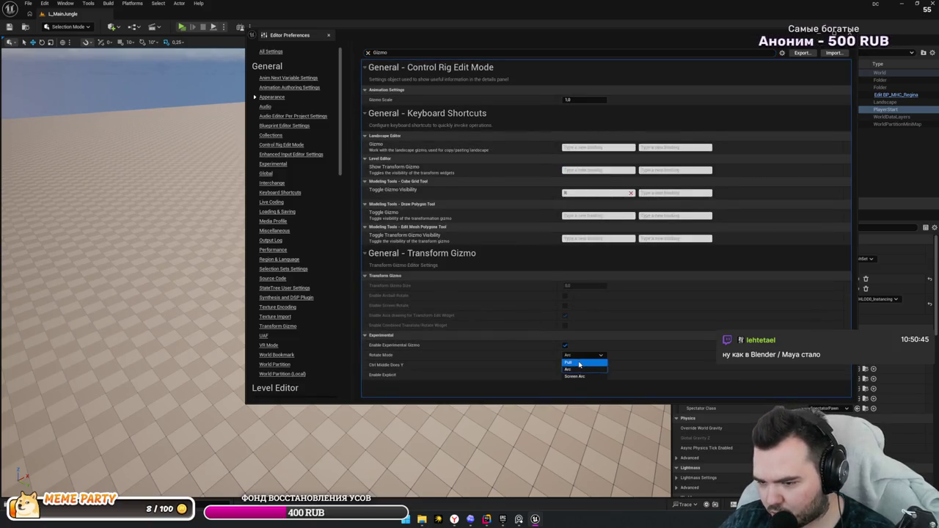
left_click(580, 377)
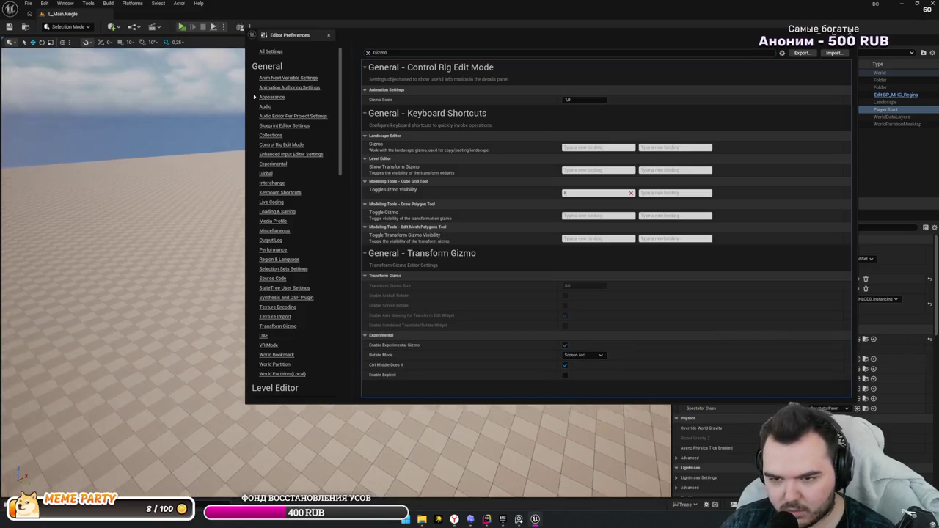
left_click(327, 35)
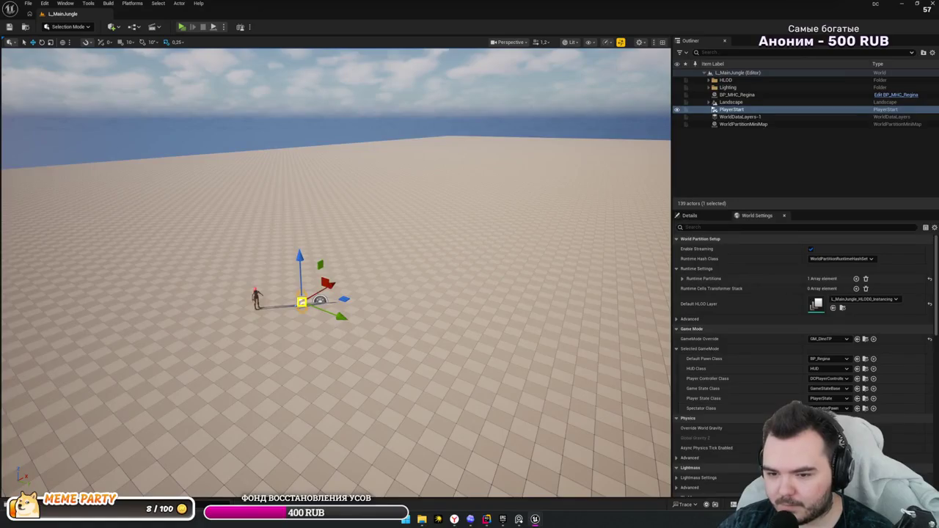
- Focus on PlayerStart and try its rotate, move and scale handles while orbiting the scene
key("f")
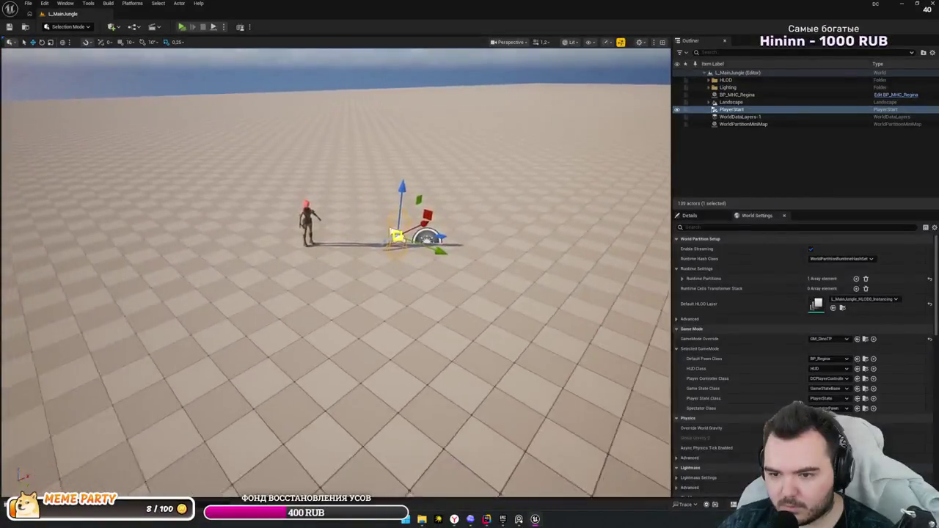
key("e")
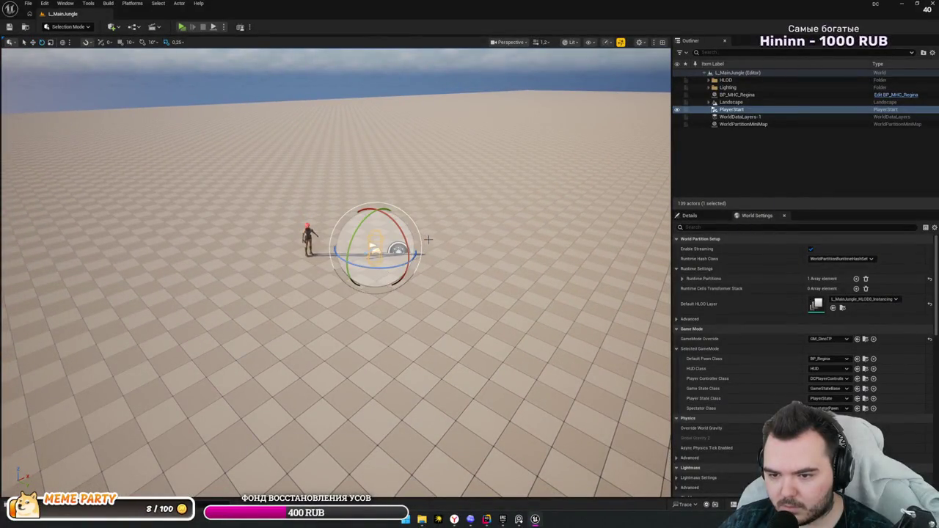
key("w")
mouse_move(370, 245)
left_mouse_down()
mouse_move(465, 264)
mouse_move(412, 218)
mouse_move(375, 246)
left_mouse_up()
key("r")
left_click_drag(464, 246, 388, 279)
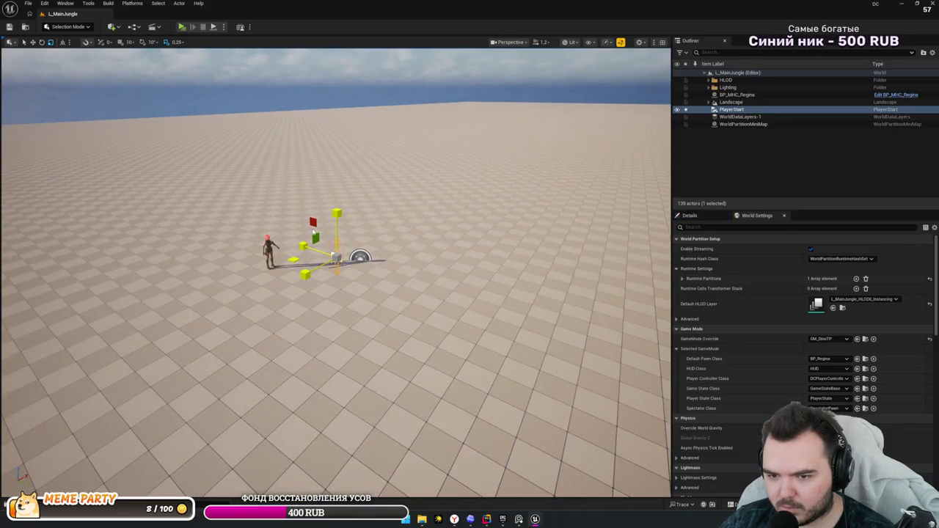
mouse_move(279, 295)
left_mouse_down()
mouse_move(444, 325)
mouse_move(457, 194)
left_mouse_up()
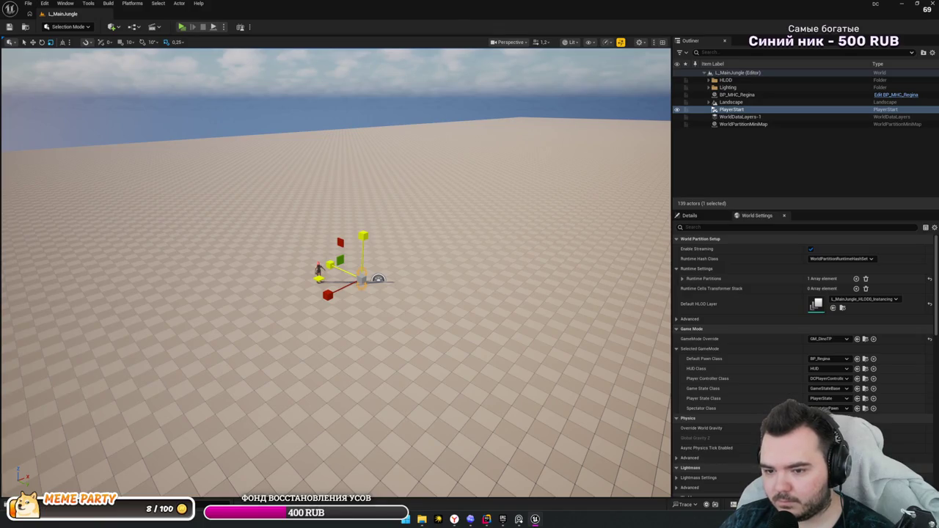
left_click_drag(338, 294, 323, 279)
- Reselect PlayerStart and toggle between its move and rotate handles, reframing the view around it
key("w")
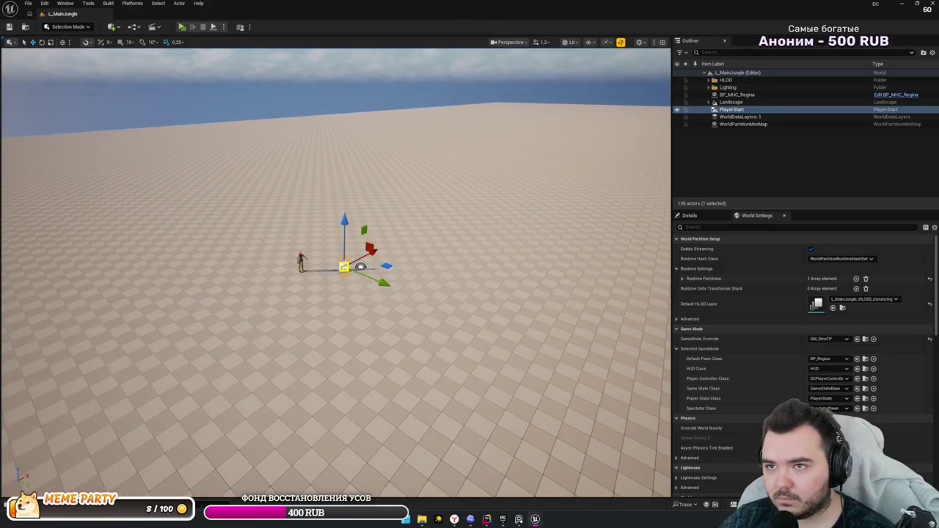
mouse_move(463, 206)
left_mouse_down()
mouse_move(469, 220)
mouse_move(463, 206)
left_mouse_up()
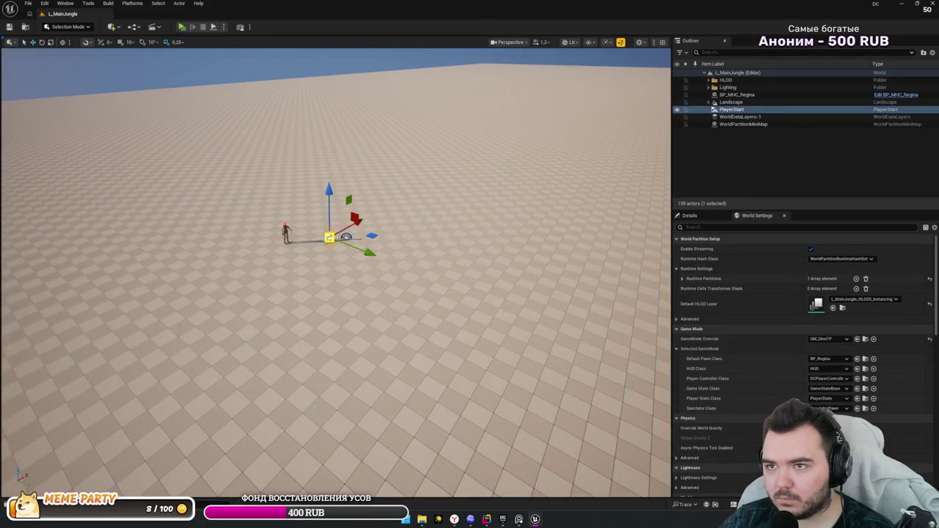
mouse_move(445, 178)
left_mouse_down()
mouse_move(433, 162)
mouse_move(387, 195)
left_mouse_up()
key("e")
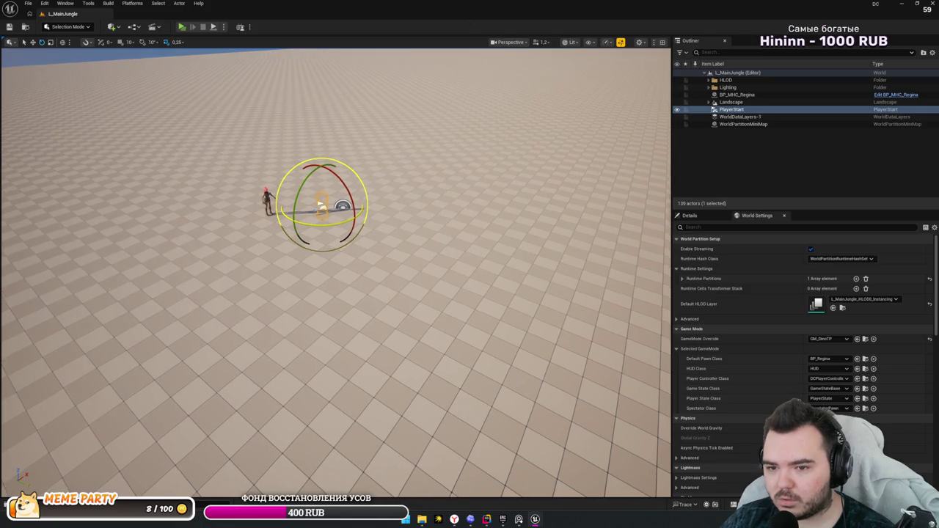
right_click(424, 195)
left_click(367, 215)
key("w")
key("e")
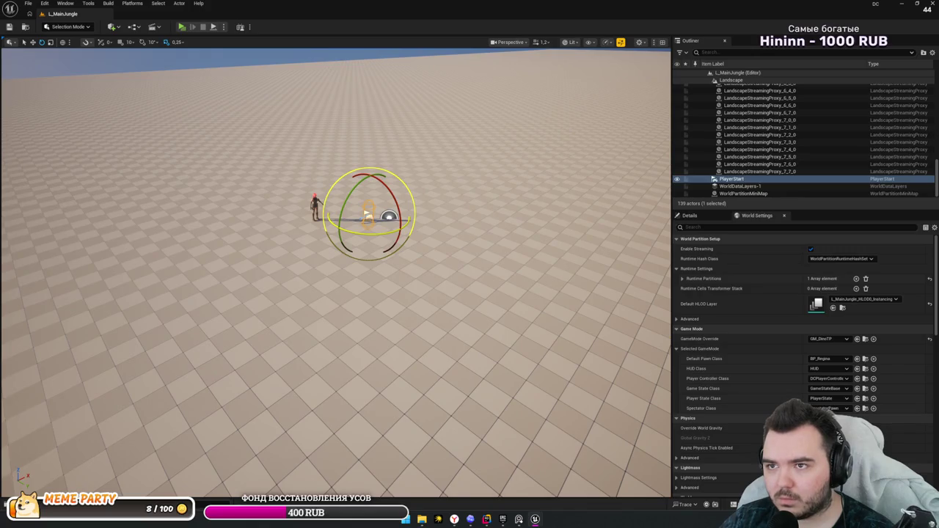
scroll(455, 187, "down", 1)
key("w")
key("e")
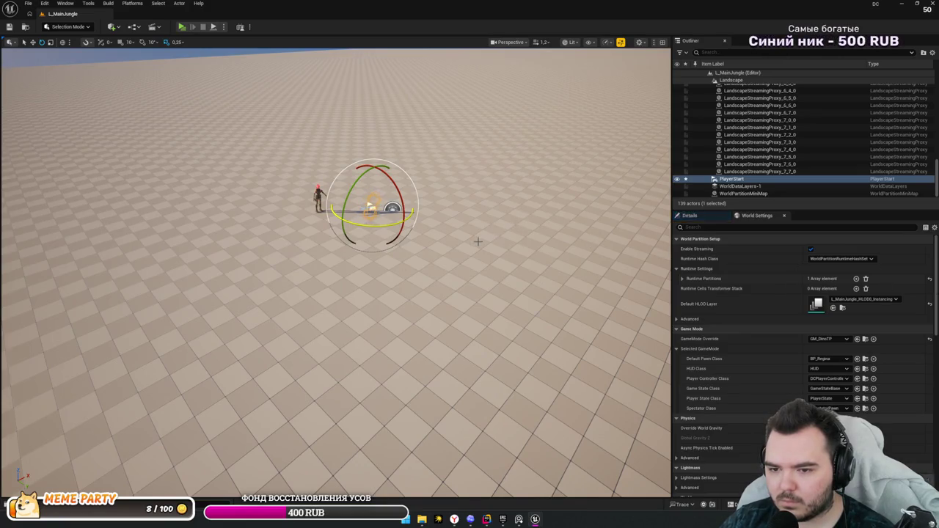
mouse_move(471, 250)
left_mouse_down()
mouse_move(471, 140)
mouse_move(513, 151)
mouse_move(511, 167)
left_mouse_up()
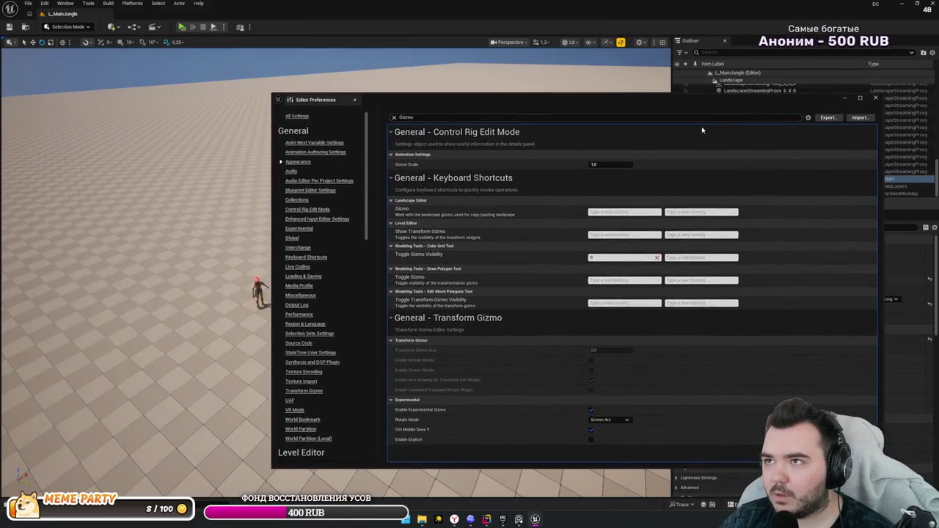
- Try the first Rotate Mode option, close the preferences and orbit around PlayerStart
left_click(599, 419)
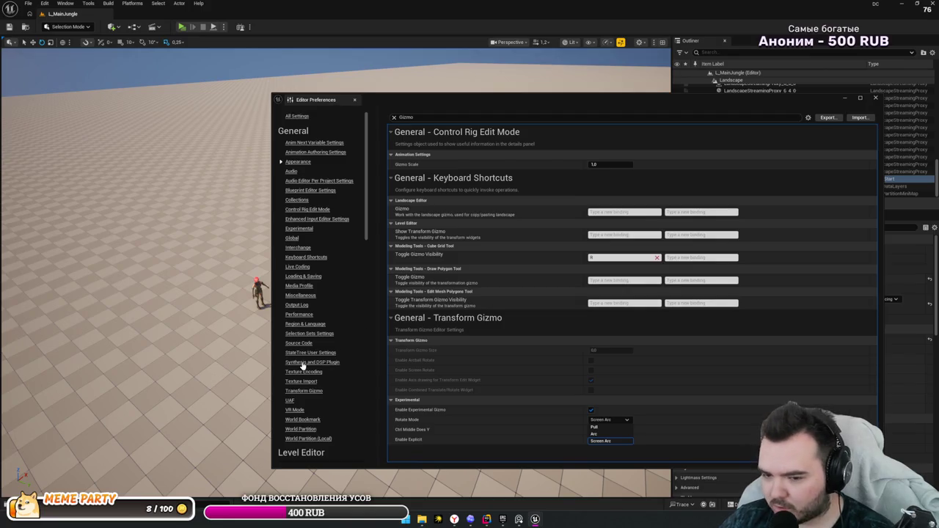
key("f")
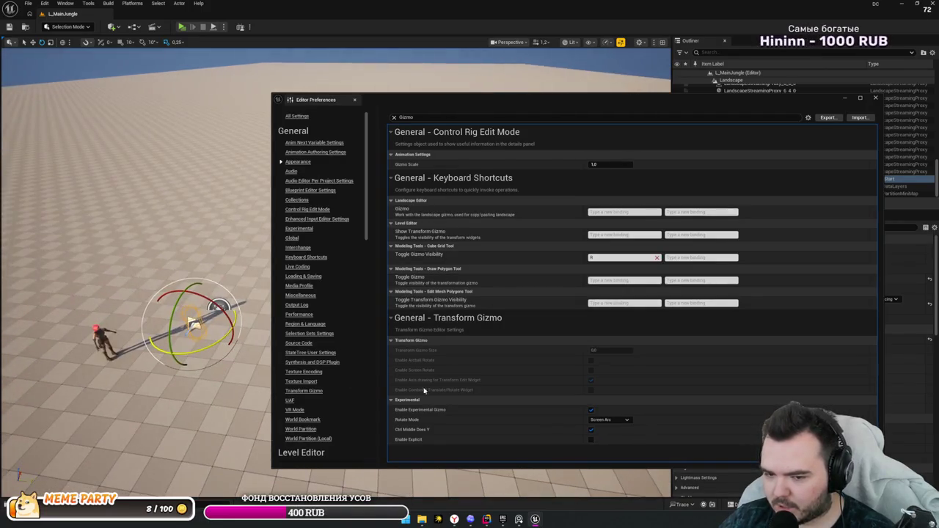
left_click(596, 426)
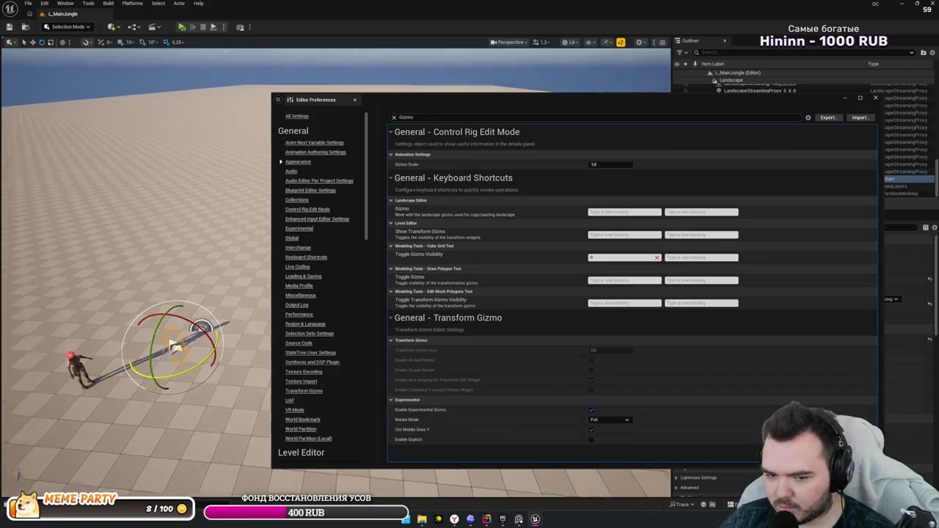
left_click(875, 97)
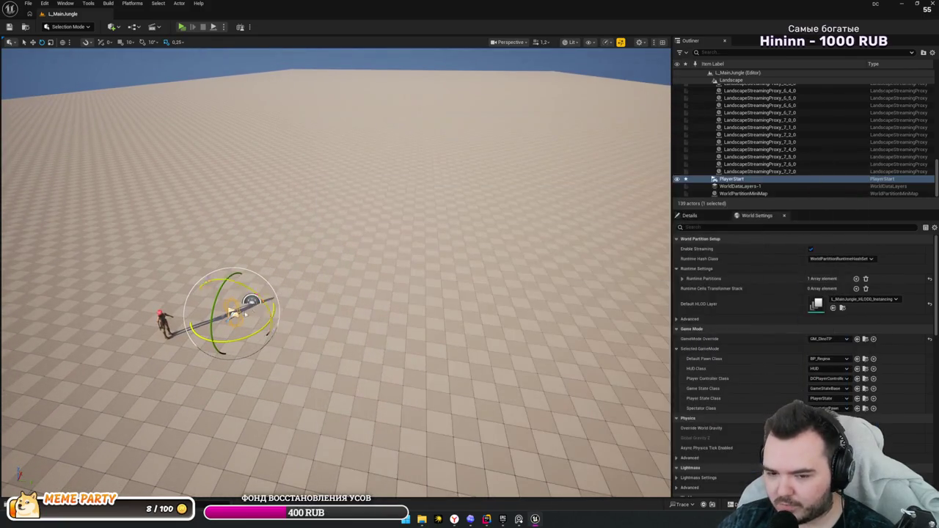
left_click_drag(273, 267, 274, 264)
left_click_drag(329, 288, 329, 288)
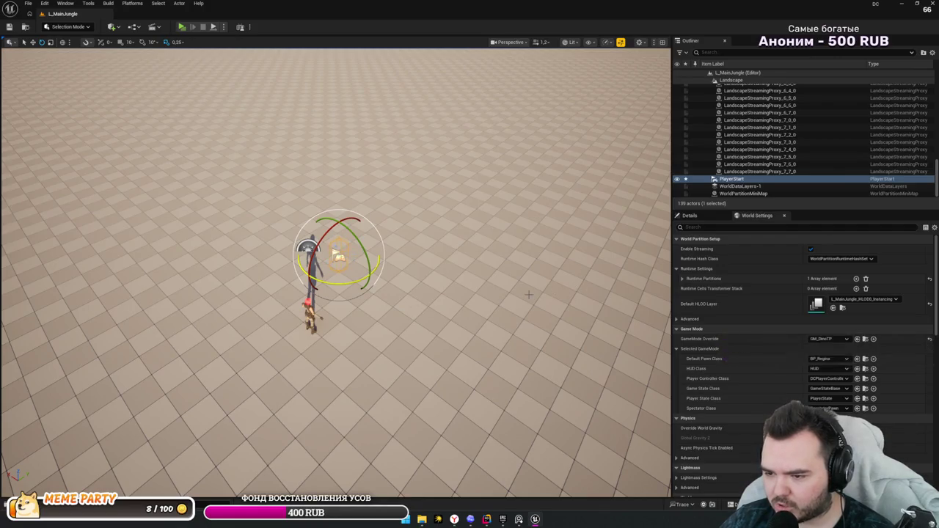
- Set Rotate Mode to Arc and check PlayerStart's arc rotation handles in the viewport
key("alt+Tab")
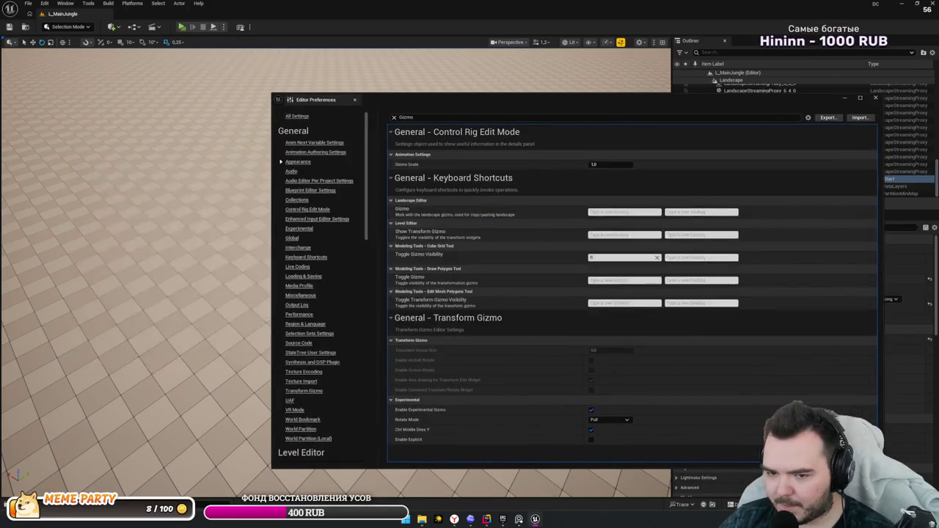
left_click(601, 419)
left_click(600, 434)
left_click_drag(845, 103, 845, 101)
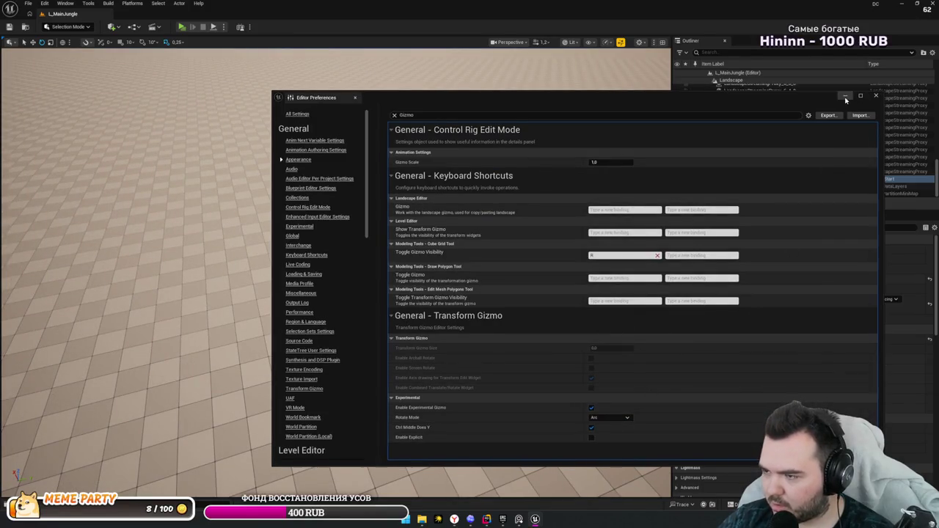
left_click(844, 101)
key("f")
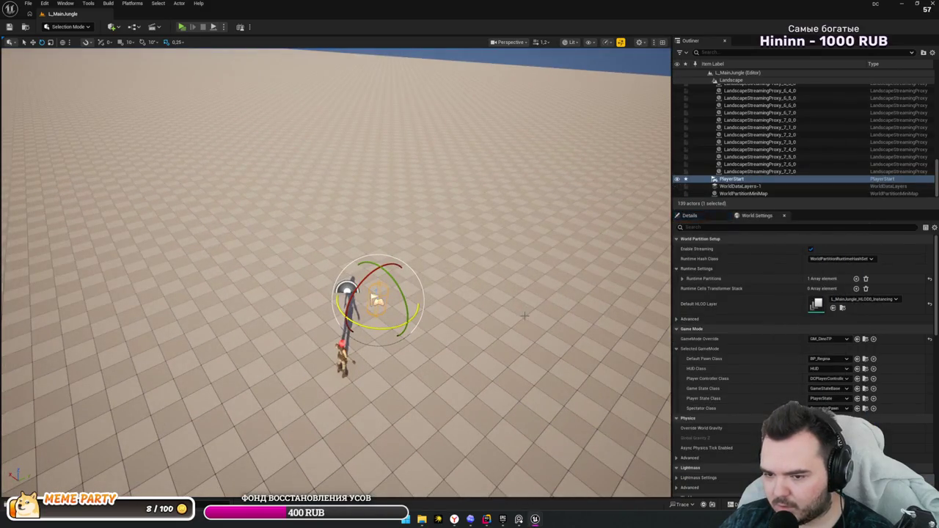
key("alt+Tab")
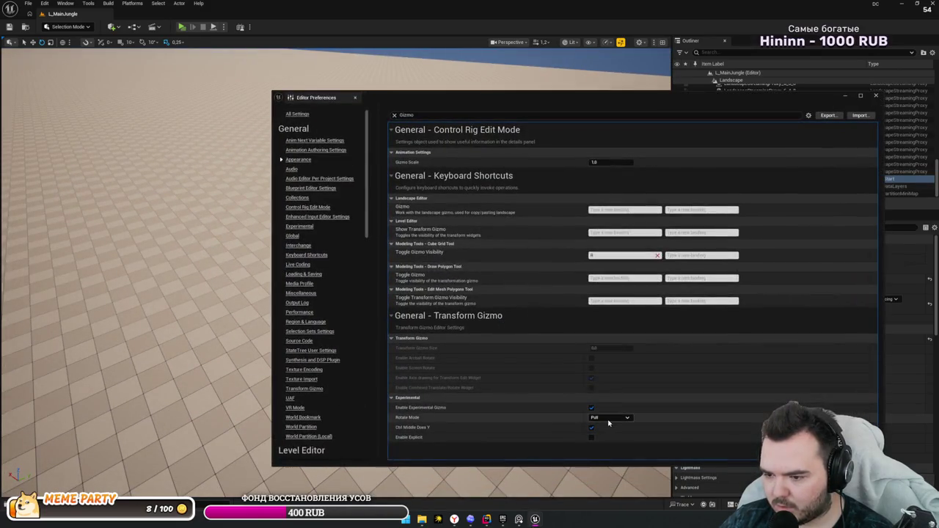
left_click(608, 420)
left_click(600, 433)
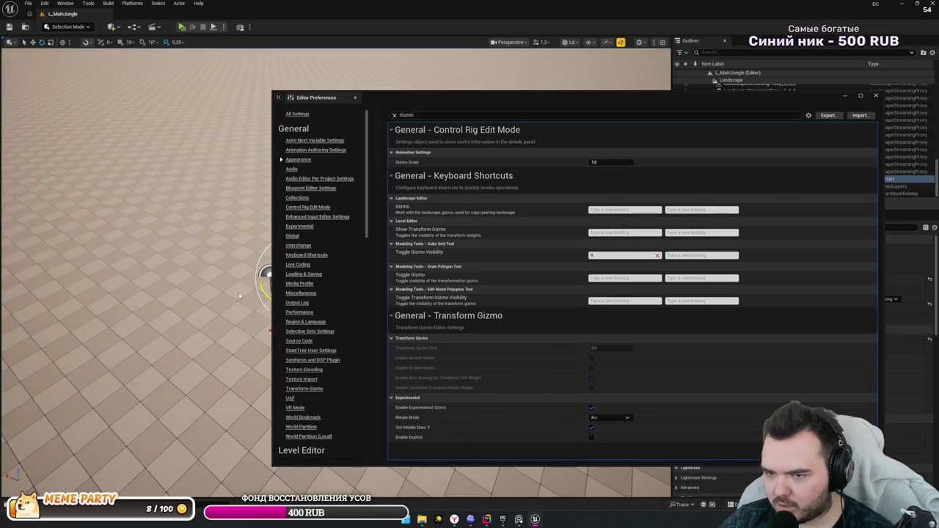
key("alt+Tab")
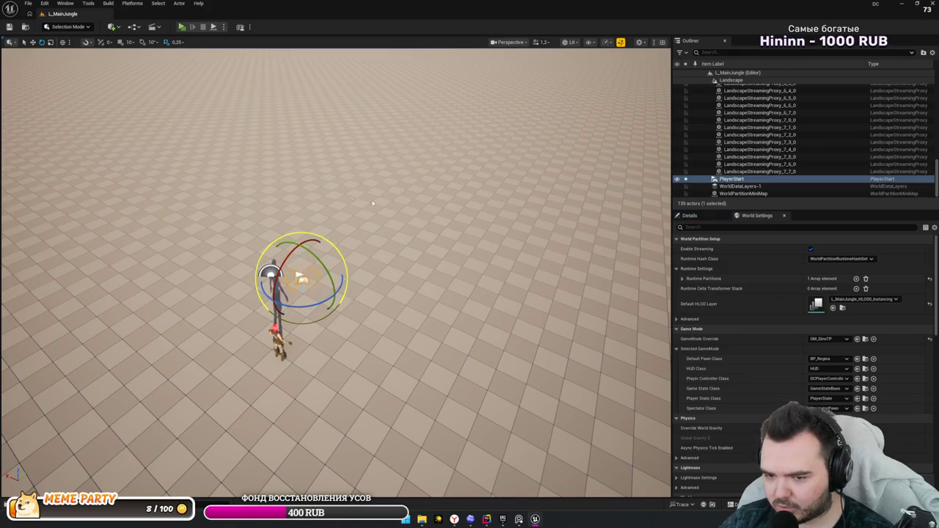
- Rotate PlayerStart about its vertical axis, then switch Rotate Mode back to Screen Arc
left_click_drag(308, 306, 523, 307)
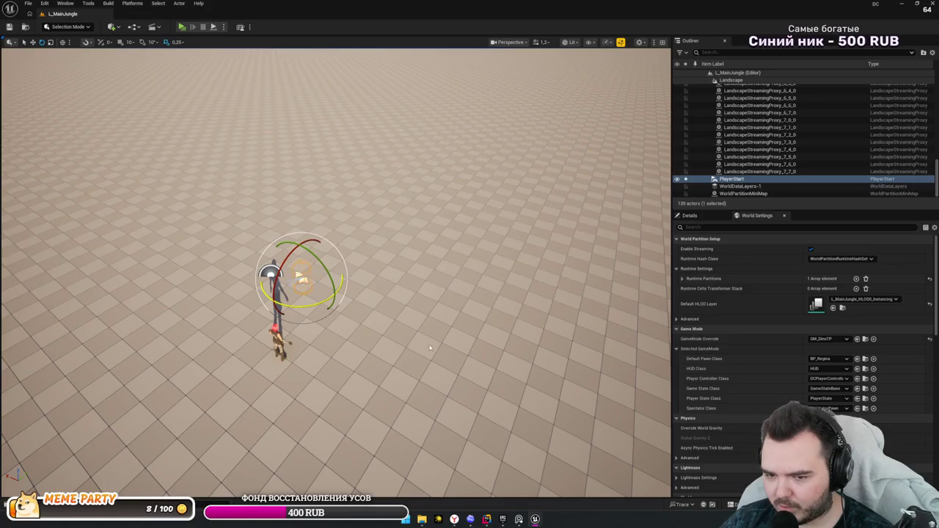
key("alt+Tab")
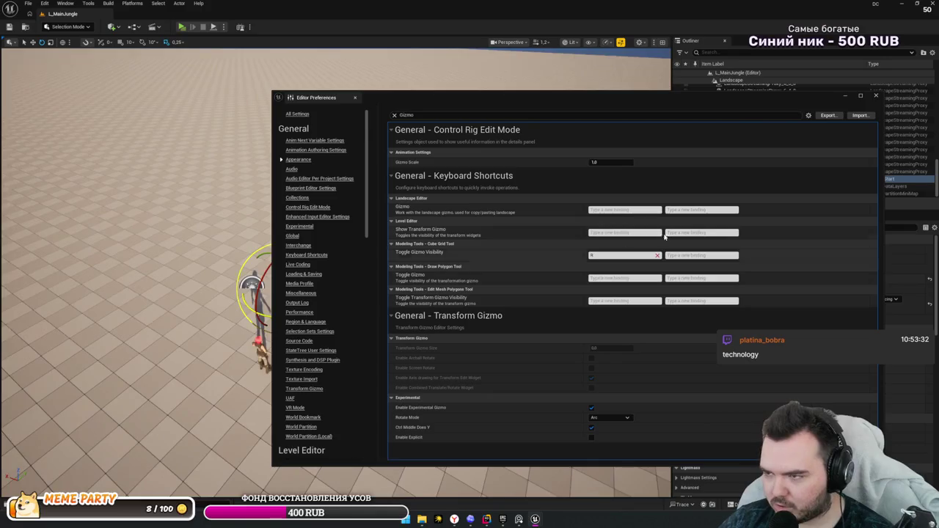
left_click(844, 96)
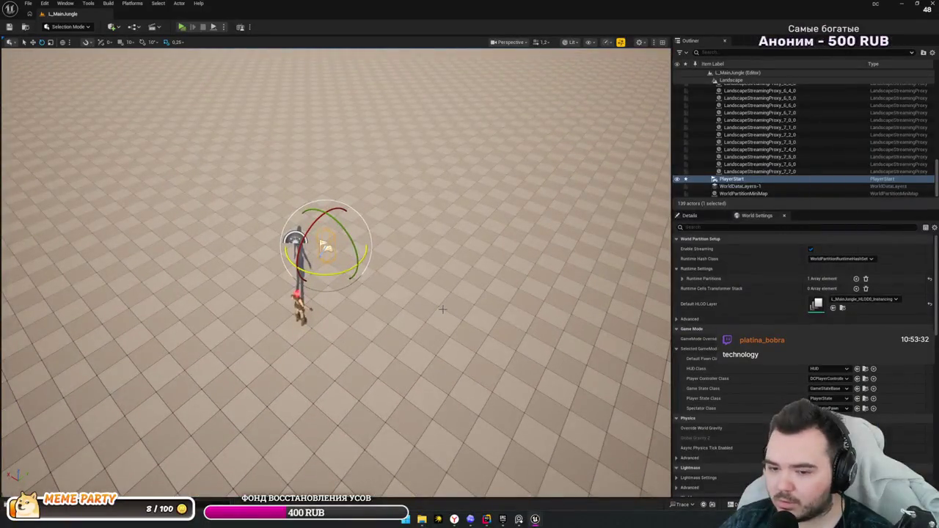
key("alt+Tab")
left_click(608, 417)
left_click(609, 430)
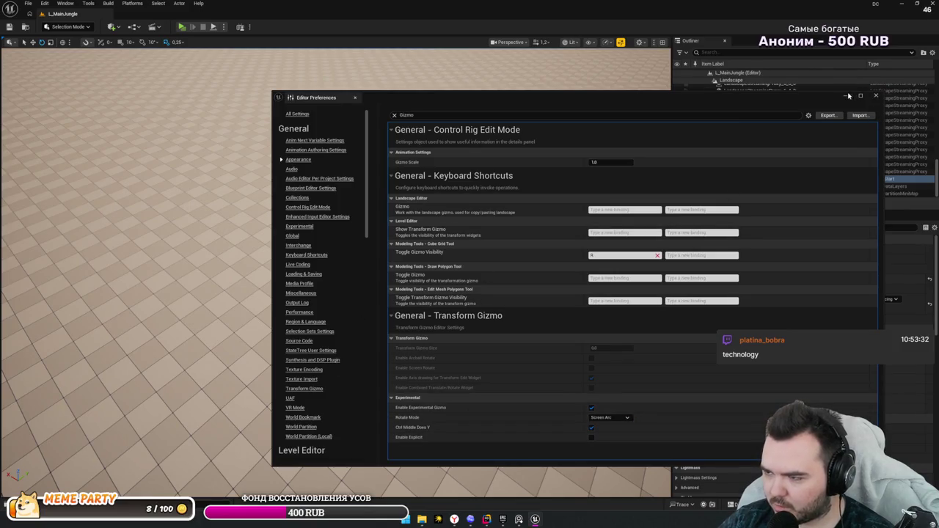
left_click(845, 96)
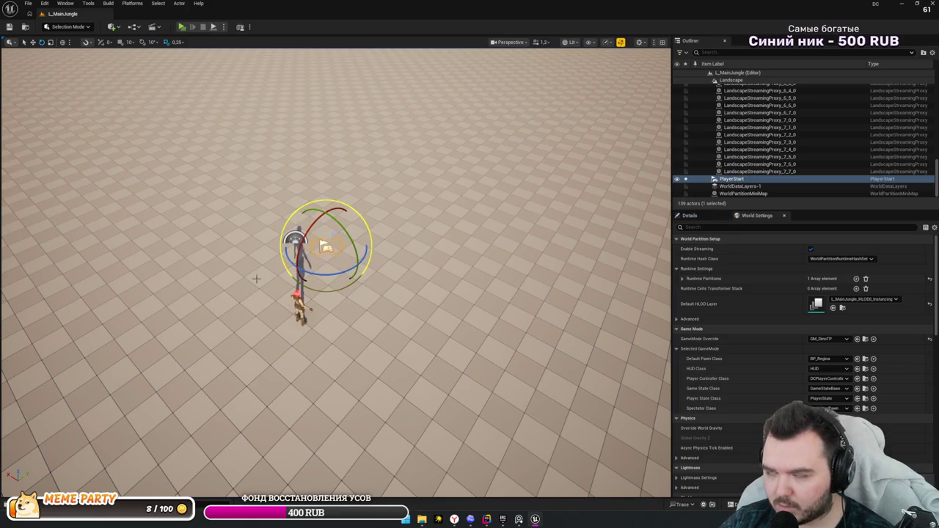
- Test the gizmo by rotating the PlayerStart in yaw in the viewport
left_click_drag(253, 280, 234, 242)
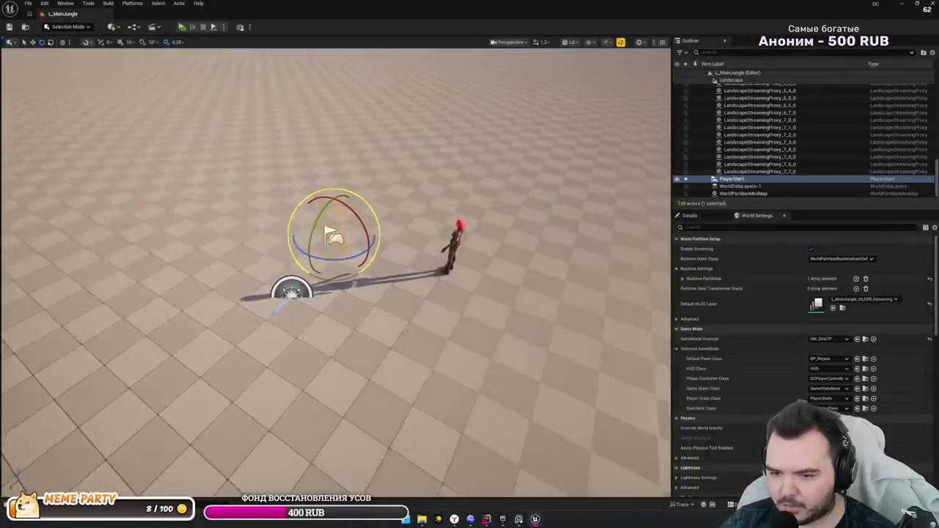
scroll(329, 233, "up", 5)
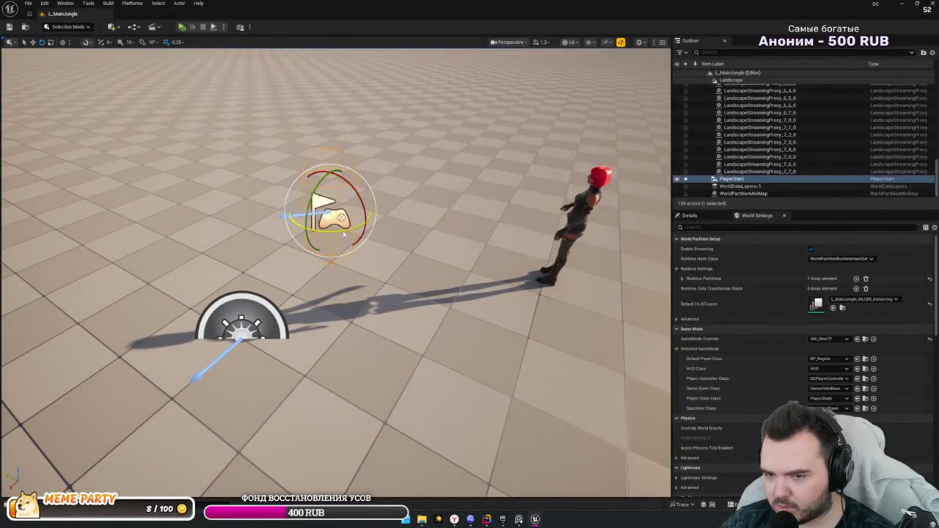
key("ctrl+comma")
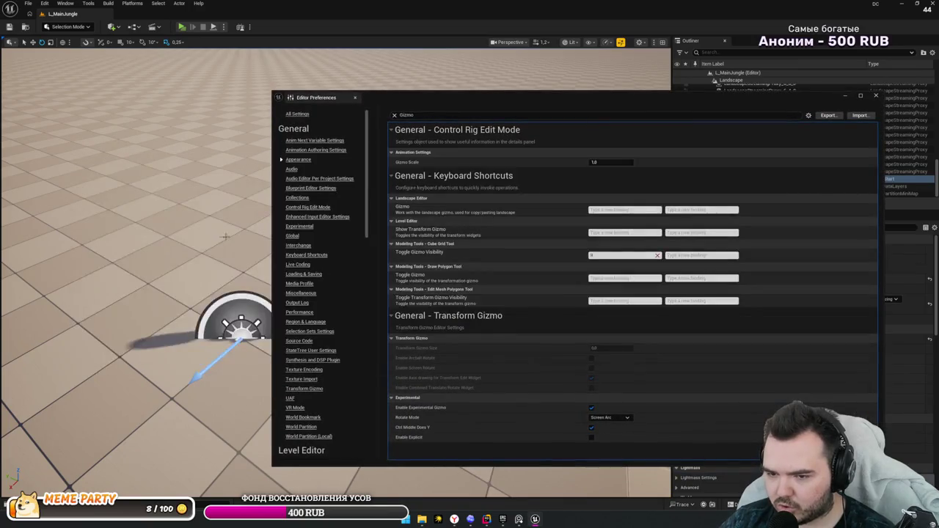
left_click_drag(234, 236, 294, 220)
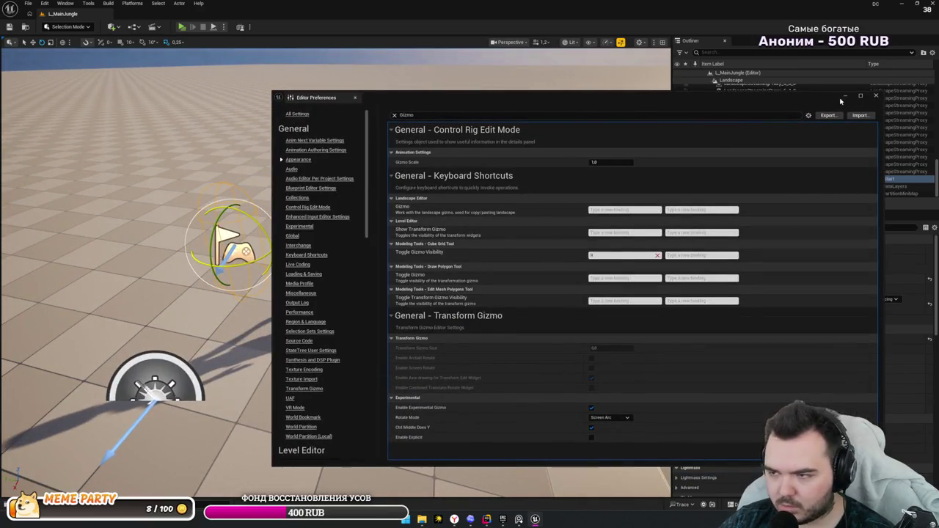
left_click(844, 96)
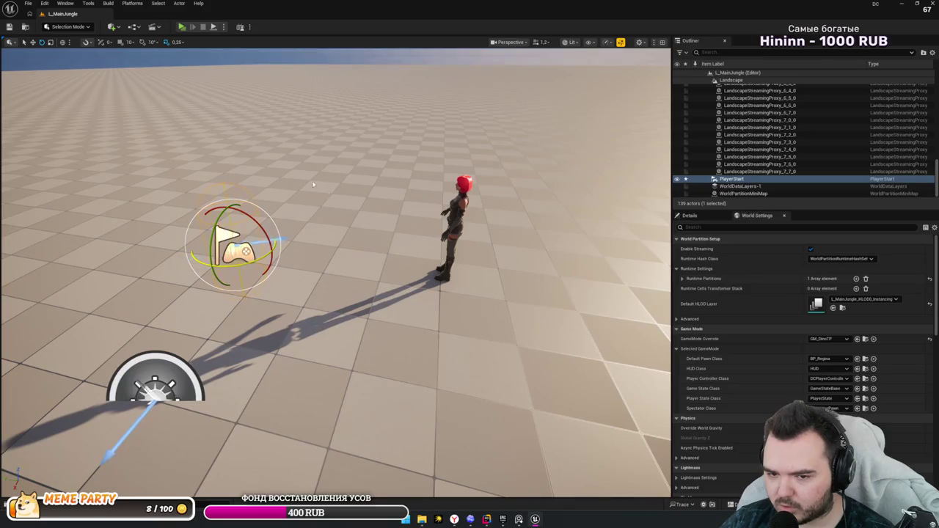
left_click_drag(192, 258, 197, 186)
scroll(198, 185, "down", 8)
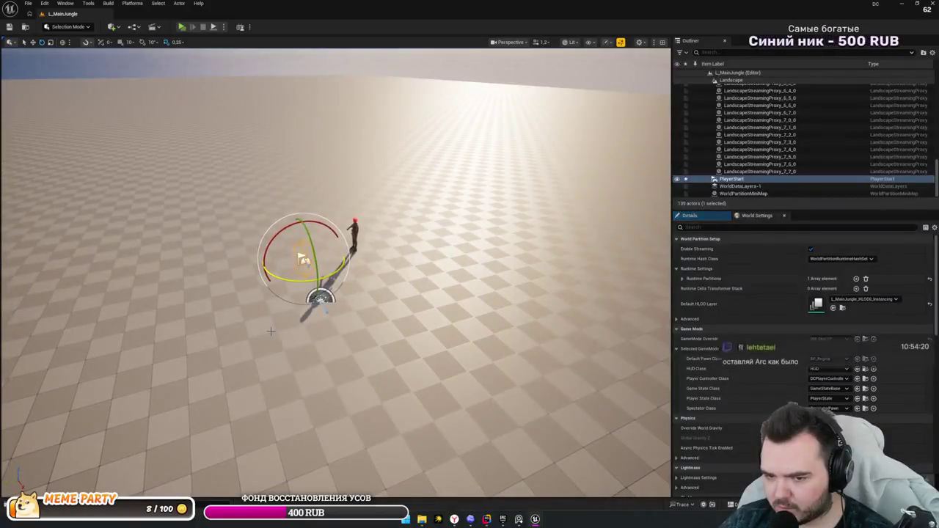
- Set the experimental gizmo Rotate Mode to Arc in Editor Preferences, then reopen the preferences
key("alt+Tab")
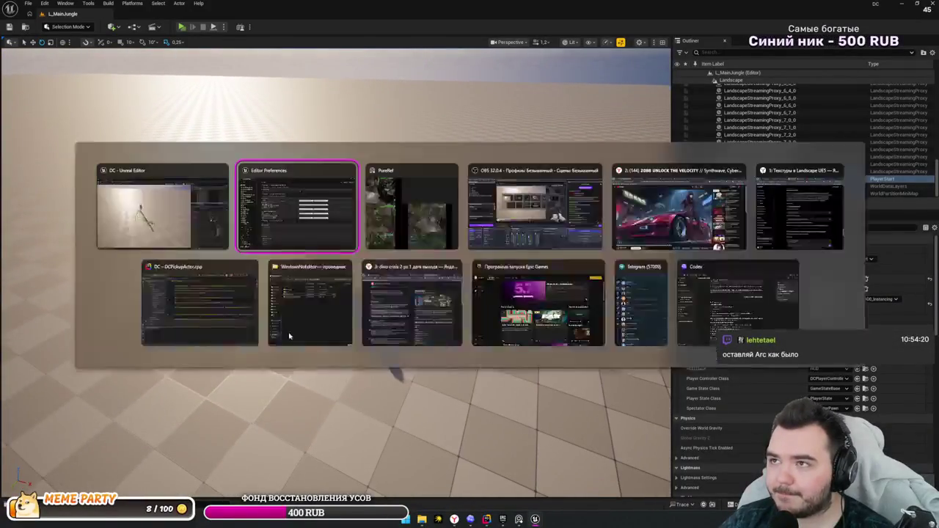
left_click(608, 417)
left_click(598, 435)
left_click(875, 96)
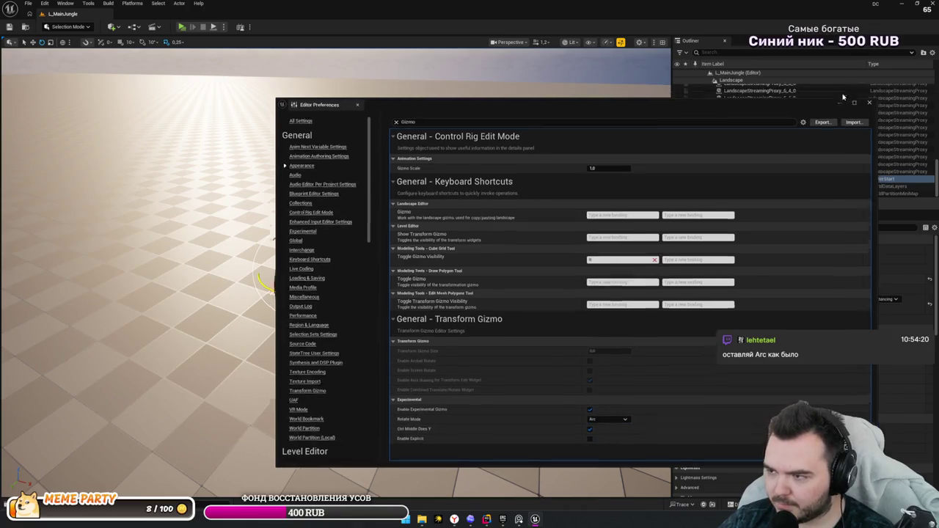
mouse_move(425, 264)
left_mouse_down()
mouse_move(425, 285)
mouse_move(477, 298)
left_mouse_up()
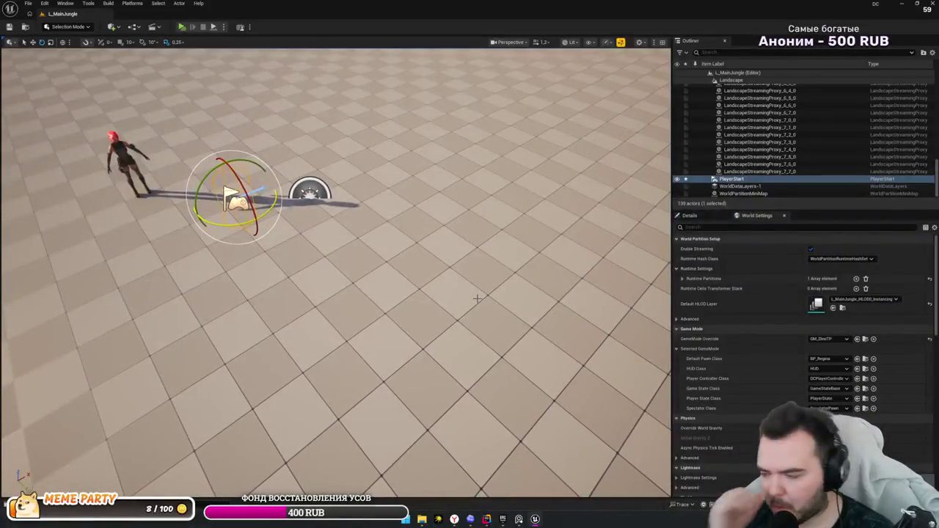
key("alt+Tab")
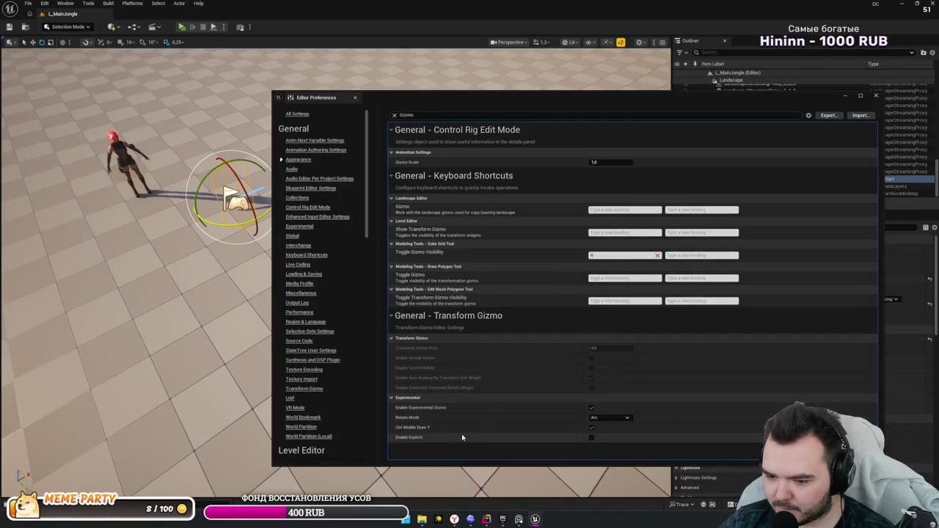
- Check the Ctrl Middle Does Y tooltip, close preferences, and rotate PlayerStart on its Z ring
mouse_move(412, 433)
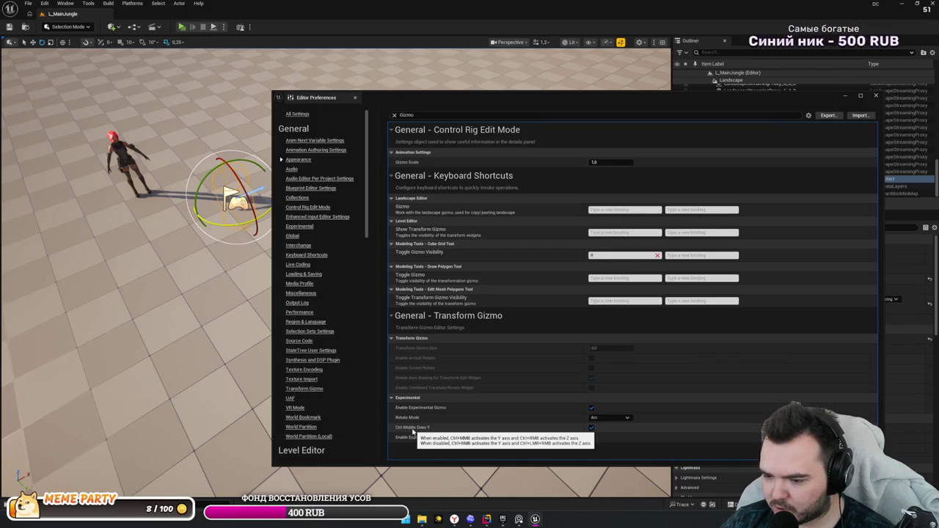
scroll(147, 256, "down", 3)
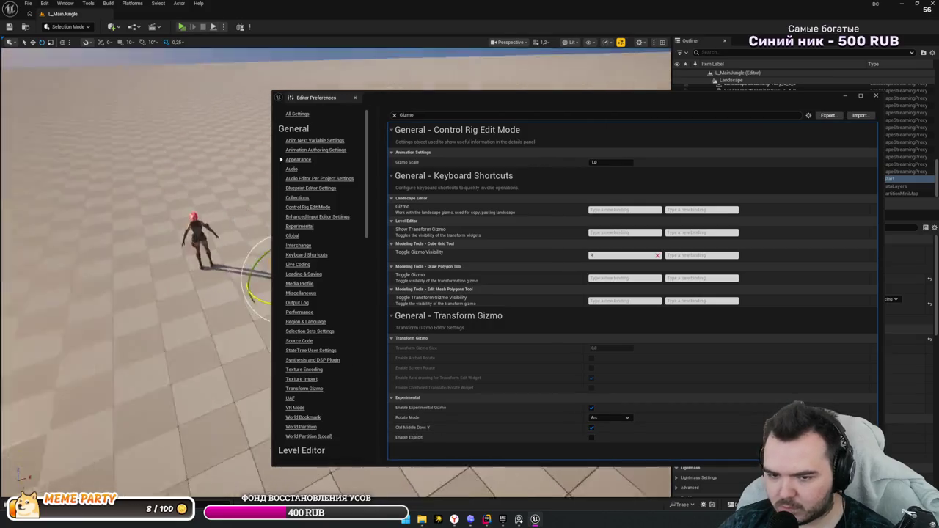
scroll(147, 257, "up", 5)
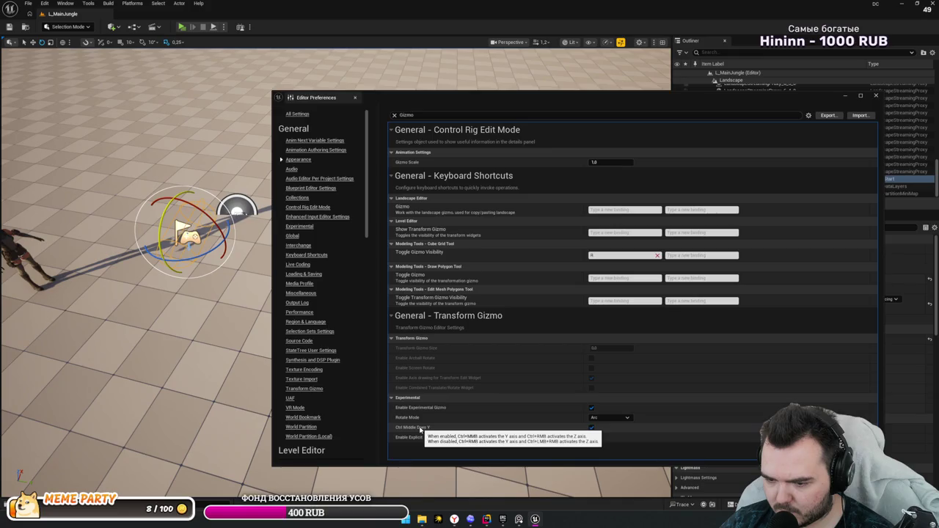
left_click(876, 96)
mouse_move(465, 255)
left_mouse_down()
mouse_move(312, 193)
mouse_move(119, 258)
mouse_move(176, 242)
mouse_move(191, 253)
mouse_move(472, 188)
left_mouse_up()
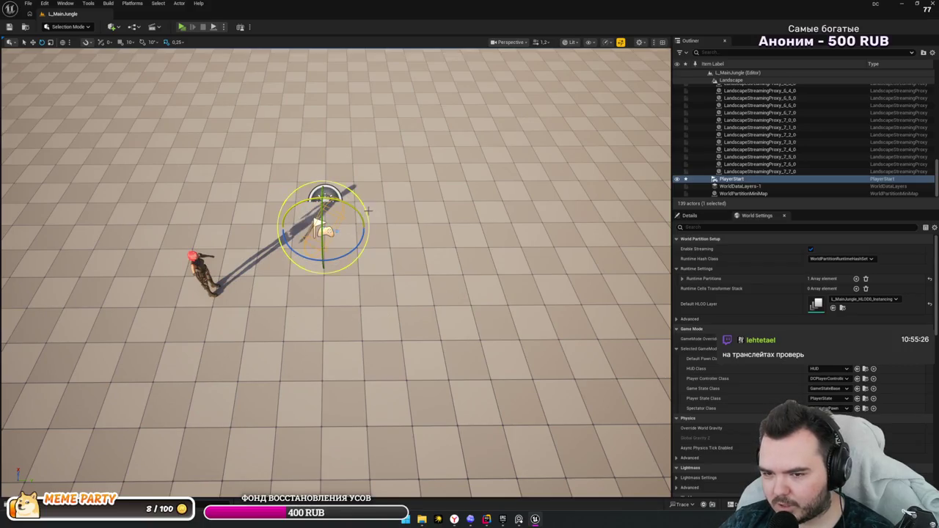
- Set the PlayerStart's Roll, Pitch and Yaw rotation to 0 in its Details panel
left_click_drag(367, 209, 342, 215)
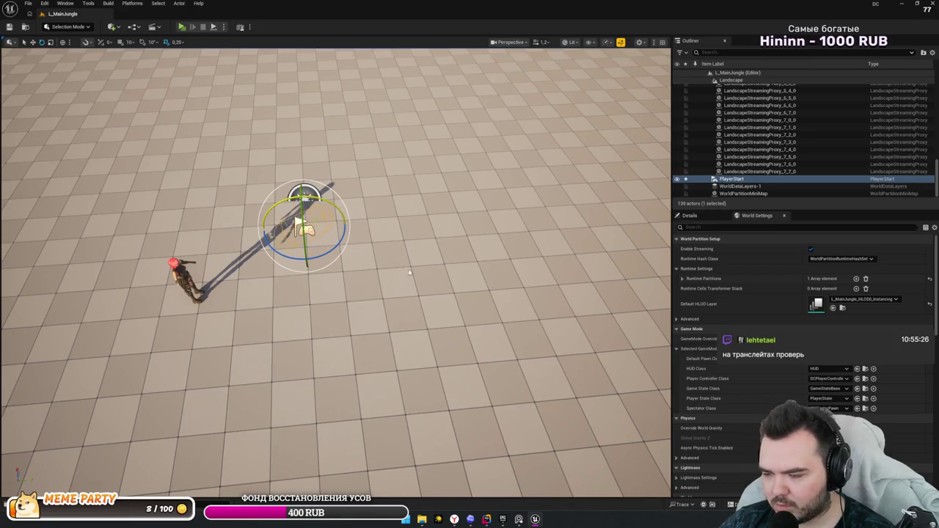
left_click(689, 215)
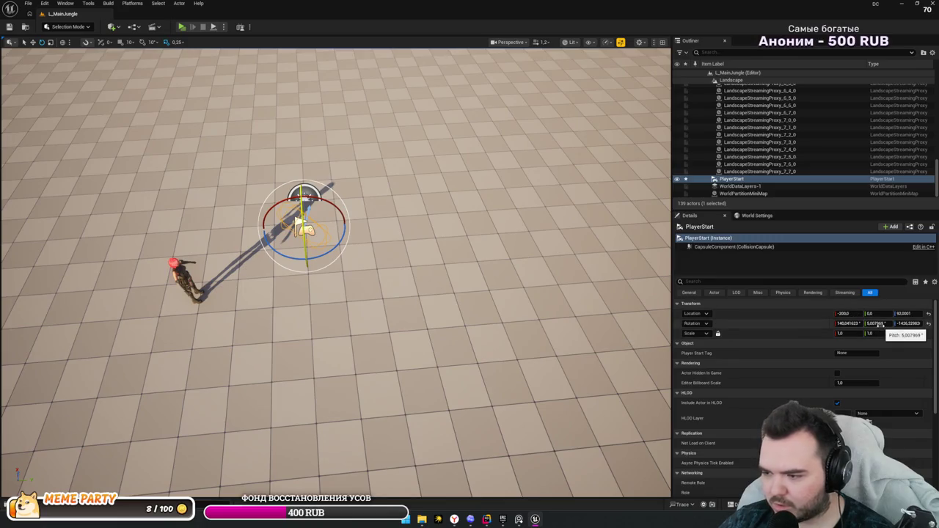
left_click_drag(473, 283, 396, 283)
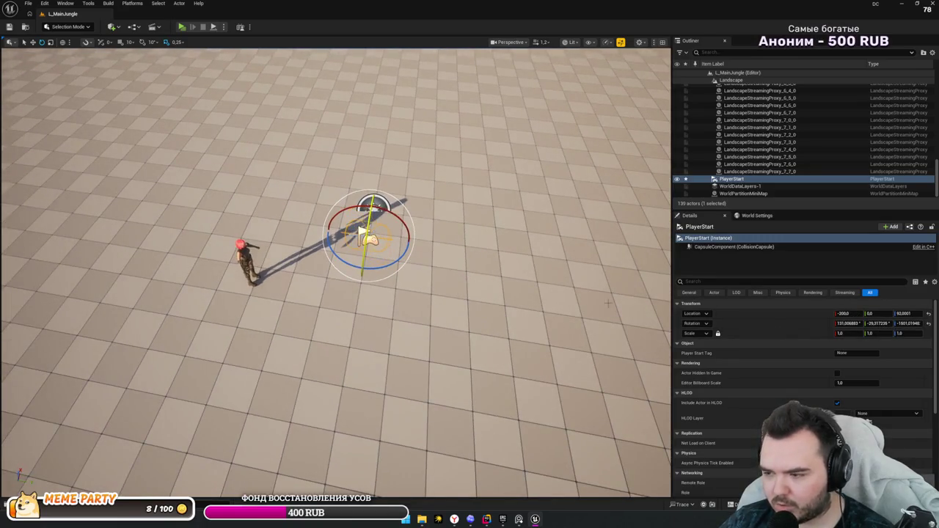
left_click(838, 323)
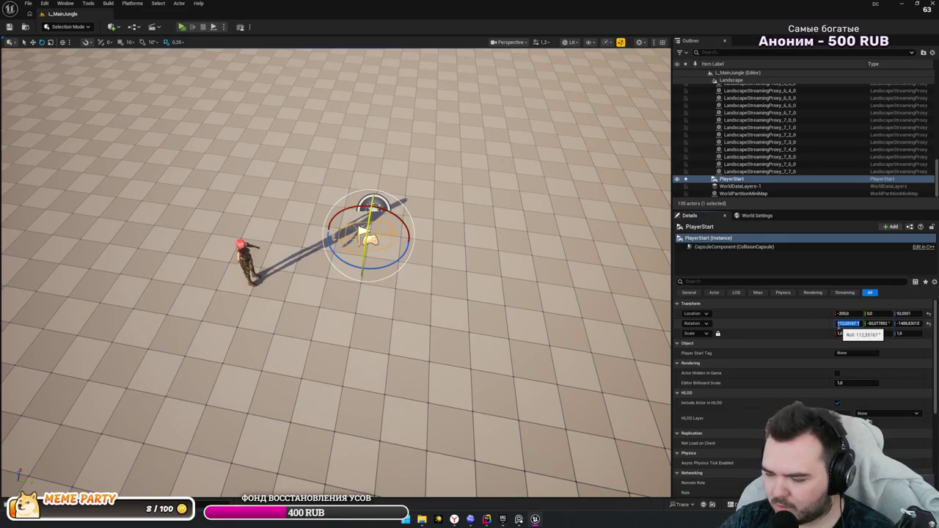
type("0")
key("Tab")
type("0")
key("Tab")
type("0")
key("Return")
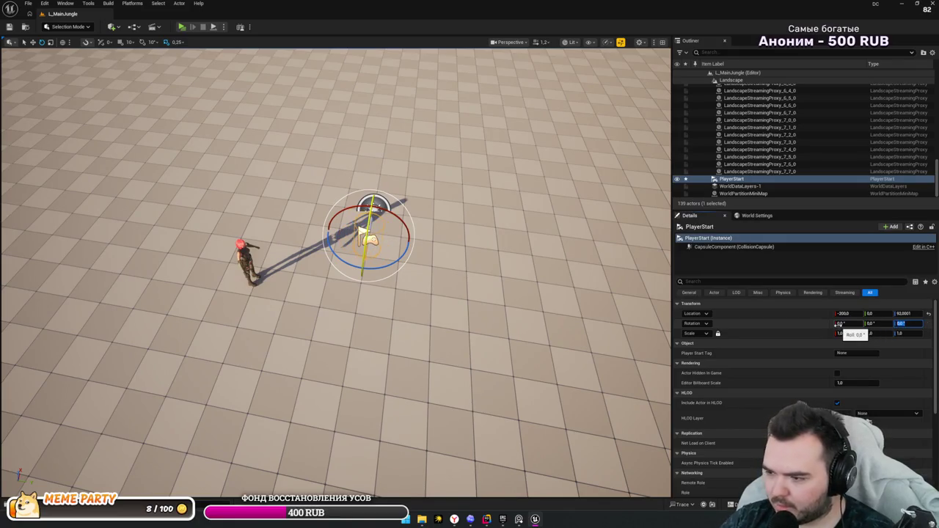
mouse_move(527, 281)
left_mouse_down()
mouse_move(352, 279)
mouse_move(411, 249)
mouse_move(465, 262)
left_mouse_up()
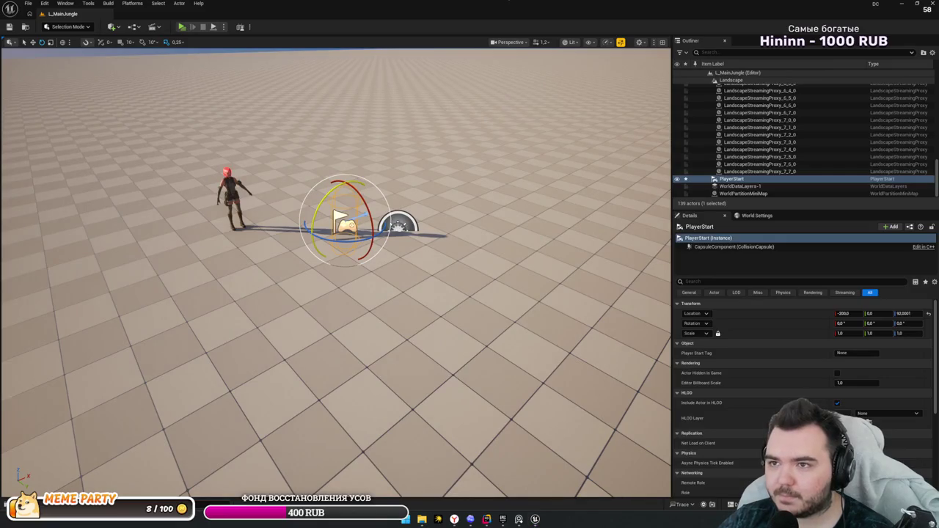
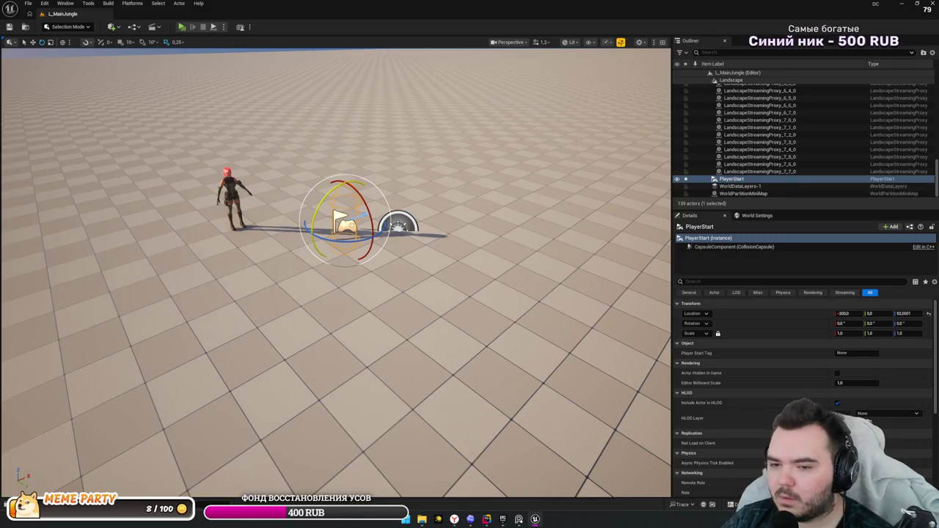
- Slide the PlayerStart toward the character and undo the accidental landscape selection
scroll(336, 272, "up", 3)
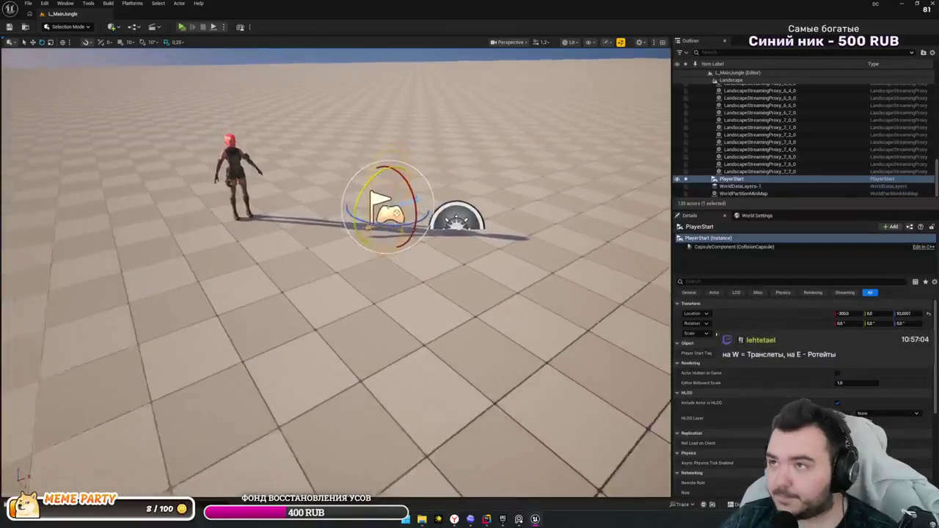
scroll(560, 216, "down", 5)
key("w")
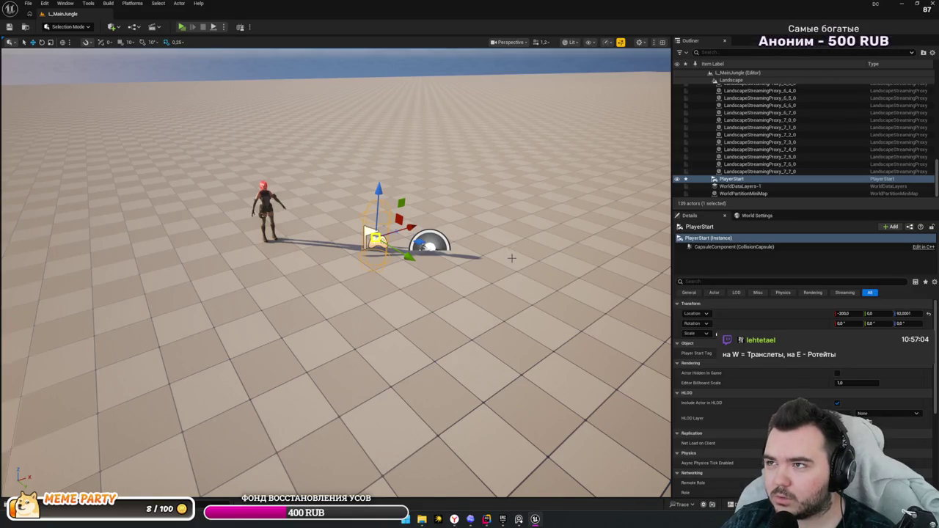
mouse_move(410, 232)
left_mouse_down()
mouse_move(476, 274)
mouse_move(515, 274)
mouse_move(455, 278)
mouse_move(522, 271)
left_mouse_up()
left_click(469, 302)
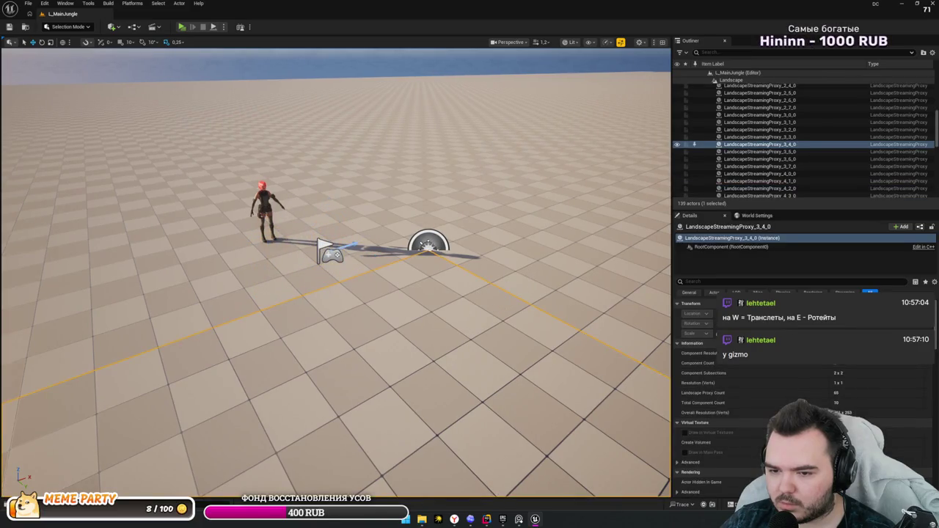
key("ctrl+z")
key("ctrl+z")
key("ctrl+z")
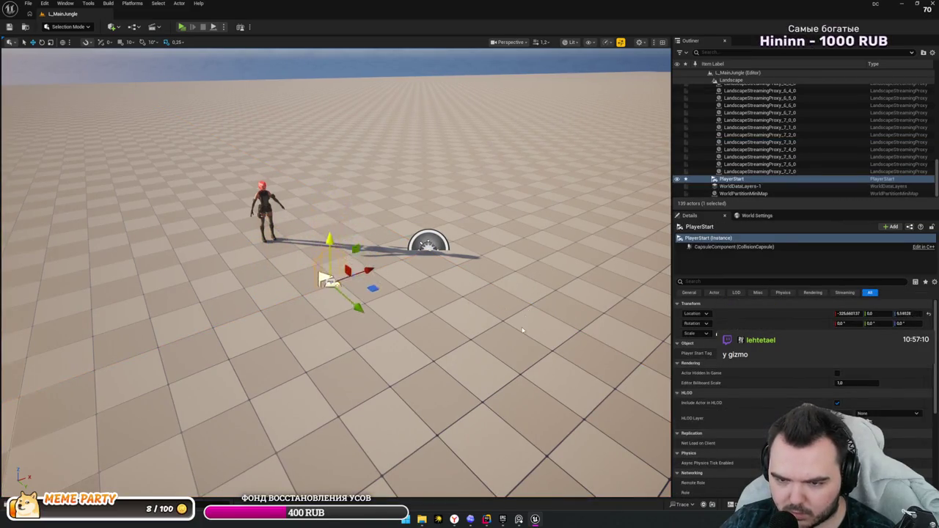
- Step through undo/redo until the PlayerStart sits raised beside the character, around -223, -43, 178
key("ctrl+z")
key("ctrl+z")
key("ctrl+z")
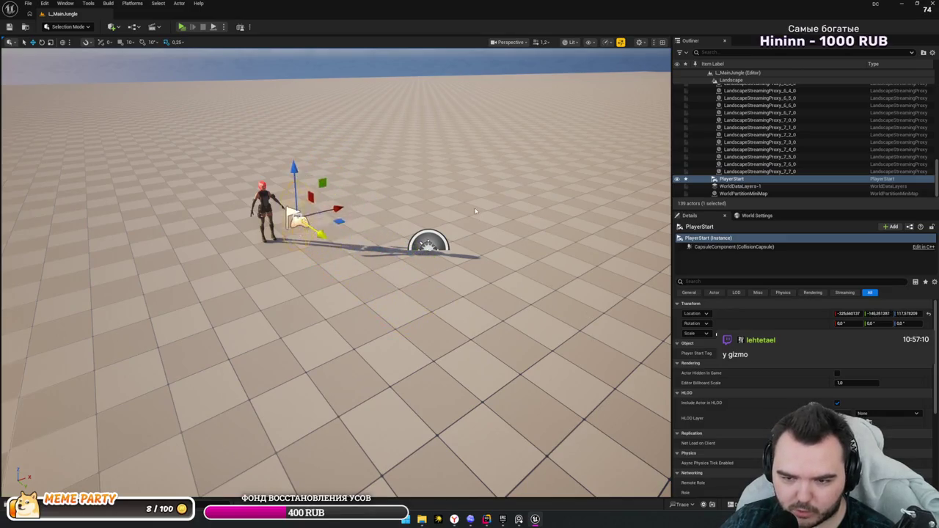
key("ctrl+z")
key("ctrl+z")
key("ctrl+z")
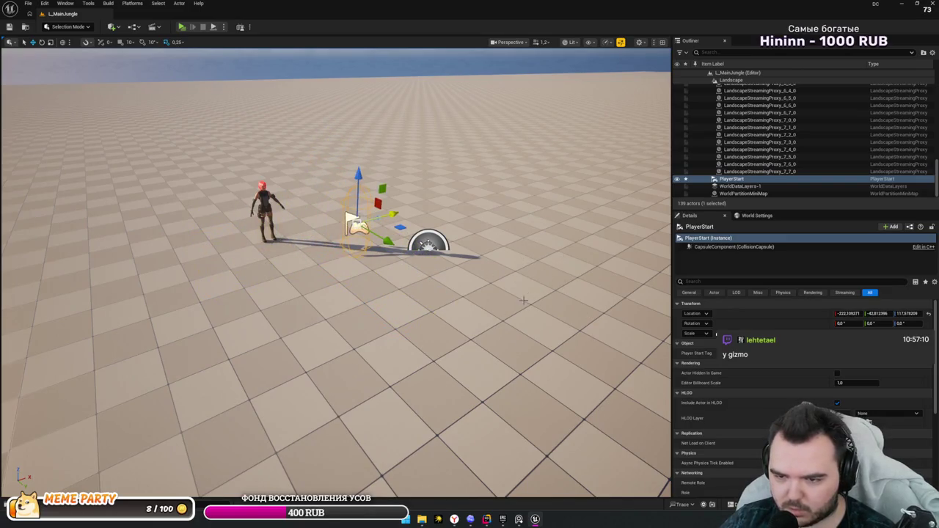
left_click_drag(561, 305, 466, 182)
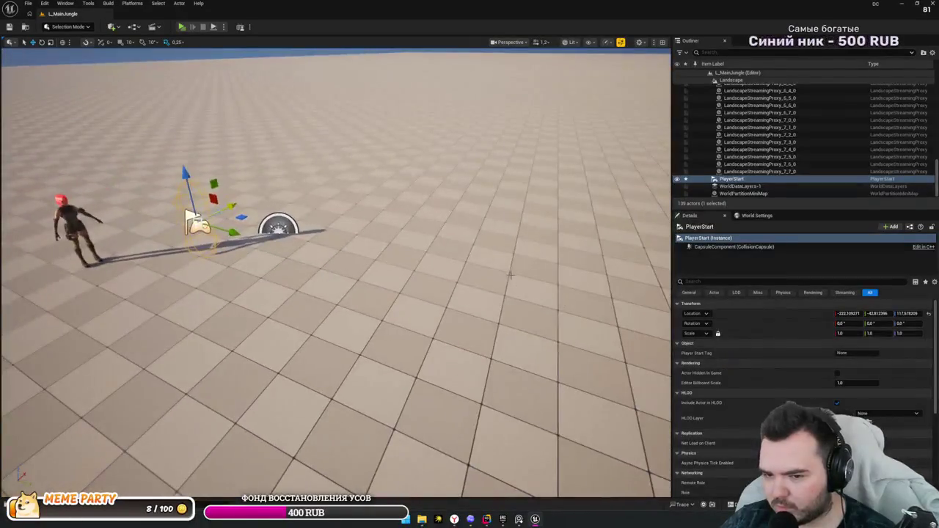
key("ctrl+z")
key("ctrl+z")
key("ctrl+z")
key("ctrl+z")
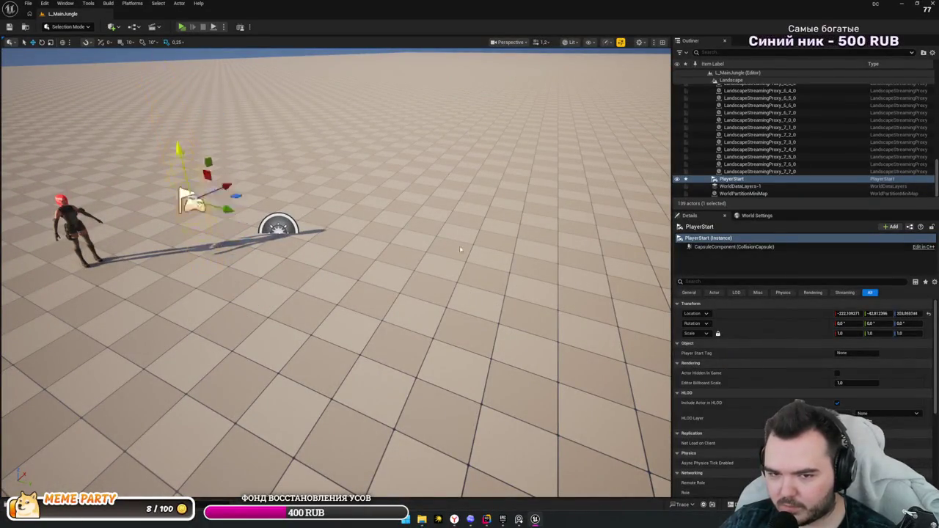
key("ctrl+z")
key("ctrl+z")
key("ctrl+z")
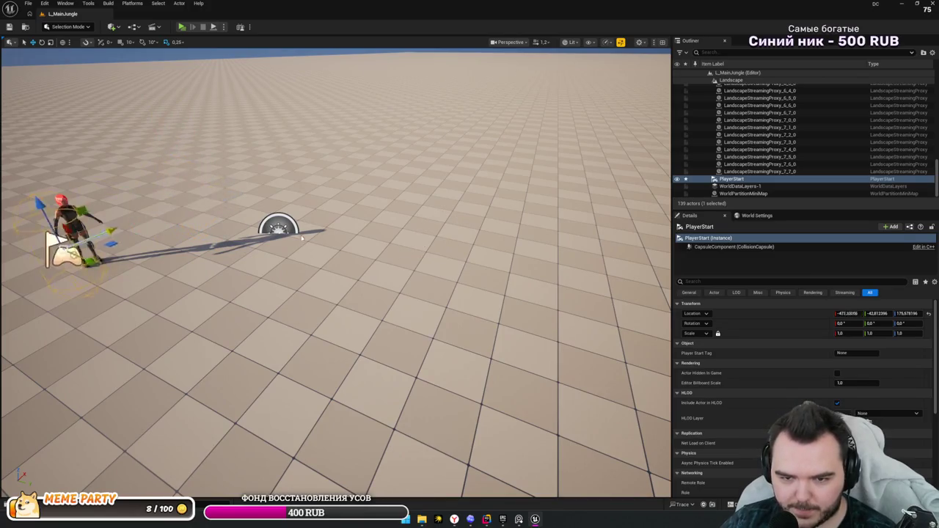
key("ctrl+z")
key("ctrl+z")
key("ctrl+z")
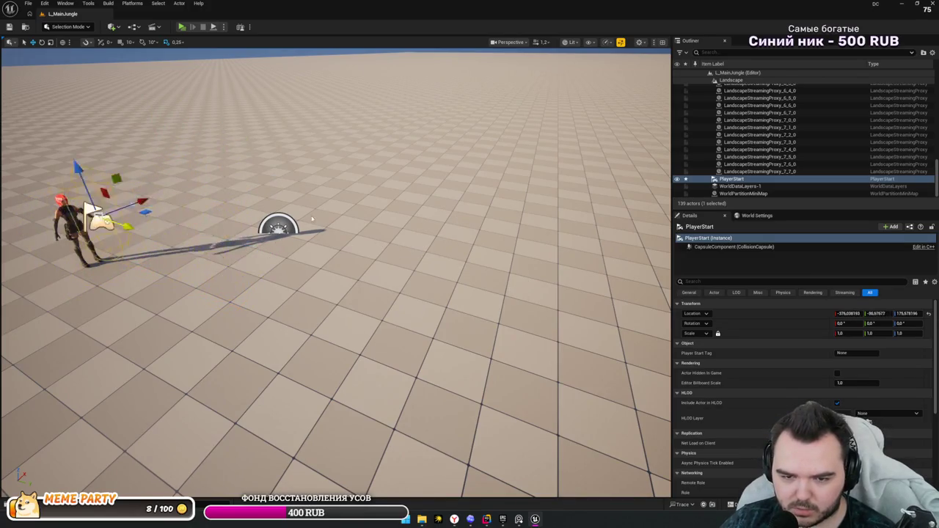
mouse_move(391, 245)
left_mouse_down()
mouse_move(411, 242)
mouse_move(440, 263)
left_mouse_up()
key("ctrl+z")
key("ctrl+z")
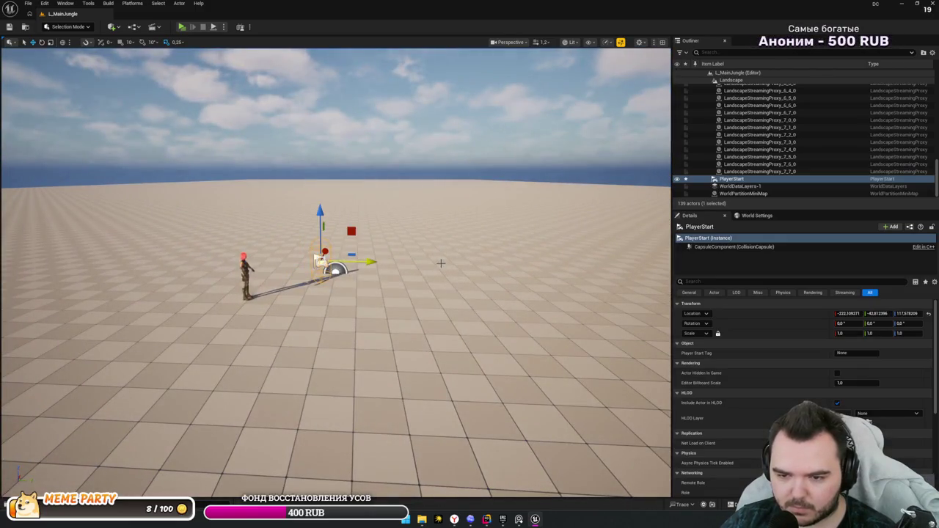
- Reset the PlayerStart's scale to a uniform 1.0
key("r")
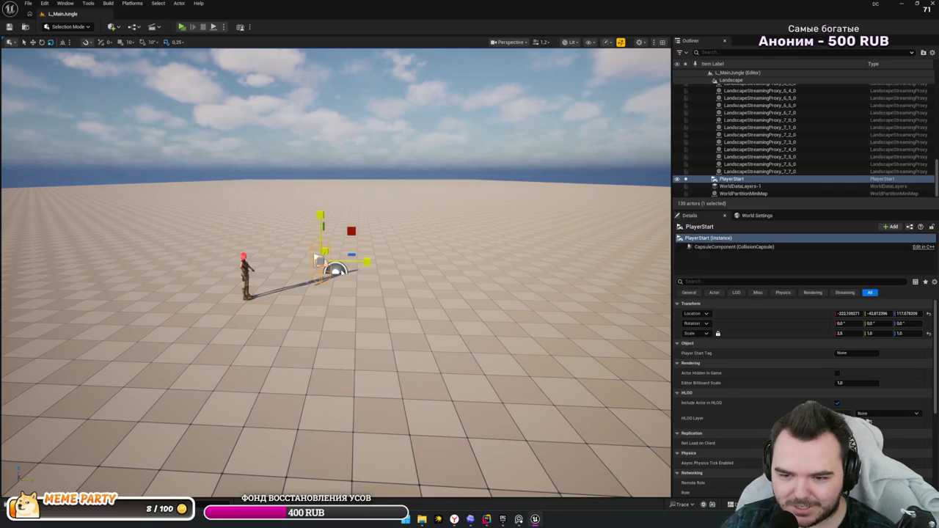
key("f")
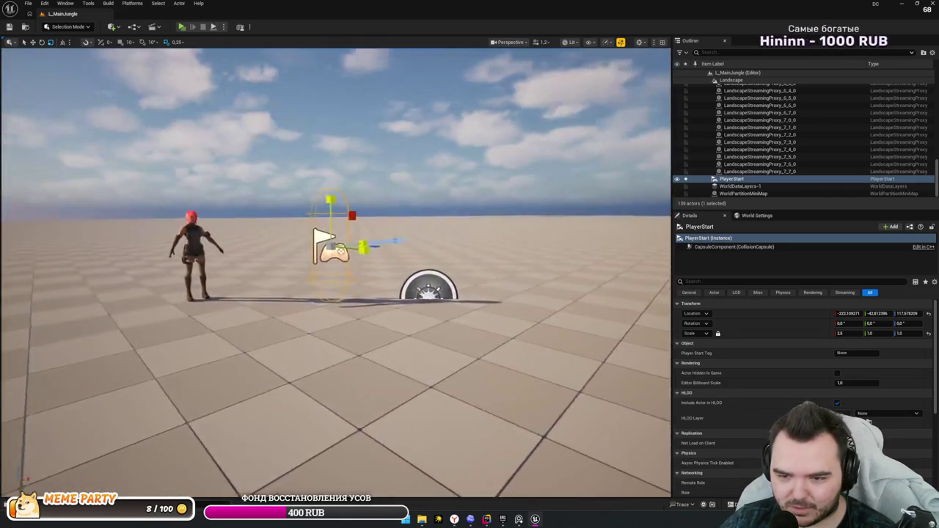
mouse_move(506, 306)
left_mouse_down()
mouse_move(507, 337)
mouse_move(506, 306)
left_mouse_up()
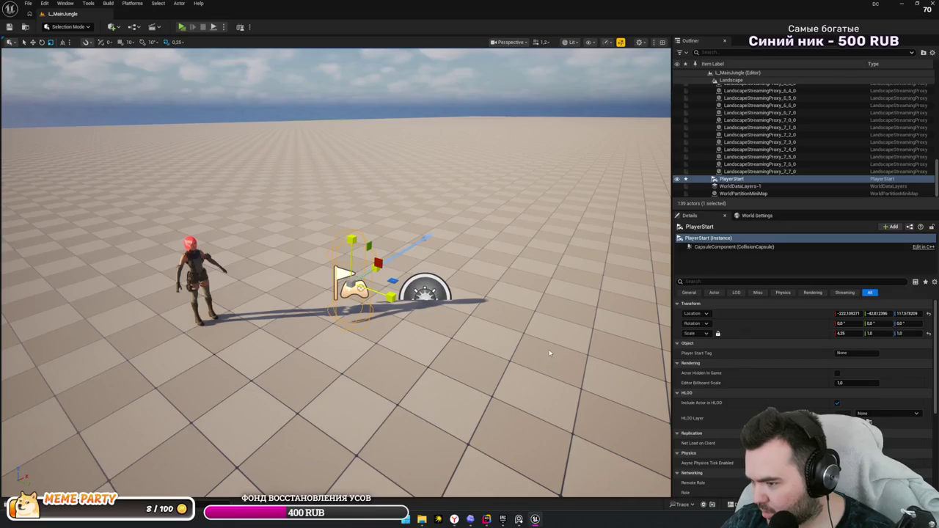
key("ctrl+z")
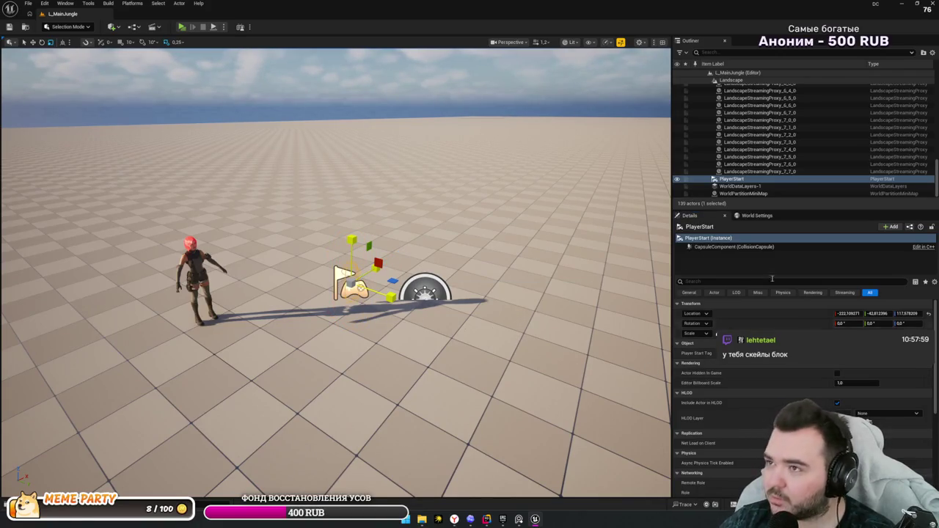
mouse_move(522, 281)
left_mouse_down()
mouse_move(522, 338)
mouse_move(524, 297)
left_mouse_up()
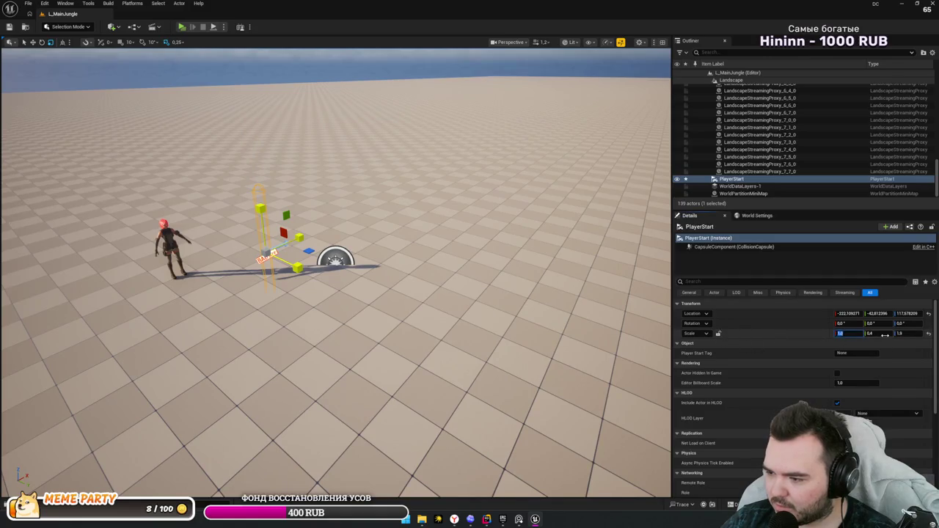
type("1")
key("Return")
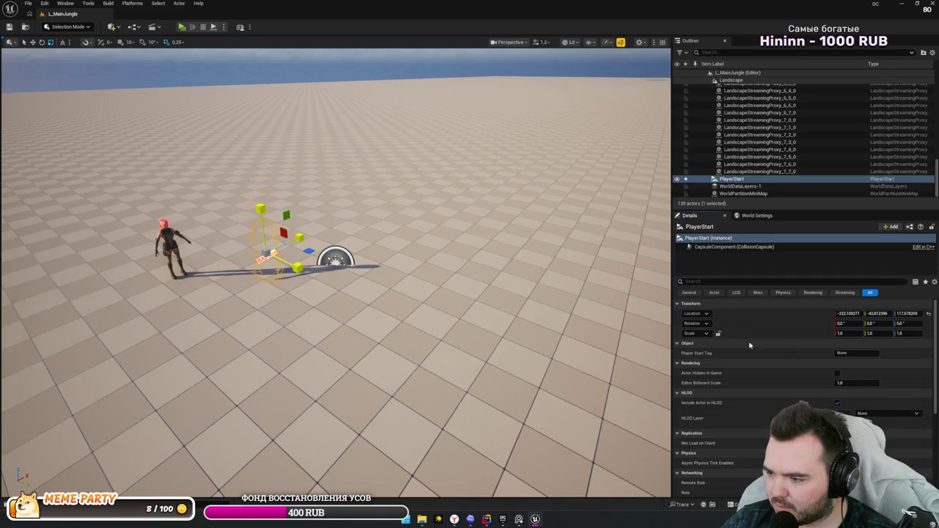
- Lower the PlayerStart and snap it onto the floor at Z ≈ 92
mouse_move(513, 308)
left_mouse_down()
mouse_move(626, 313)
mouse_move(619, 345)
left_mouse_up()
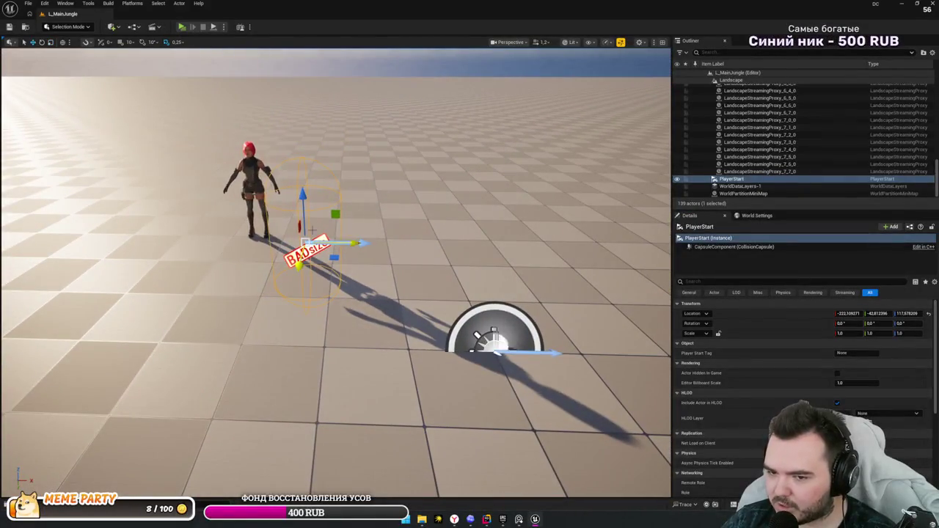
mouse_move(307, 207)
left_mouse_down()
mouse_move(312, 232)
mouse_move(311, 221)
left_mouse_up()
scroll(312, 221, "down", 3)
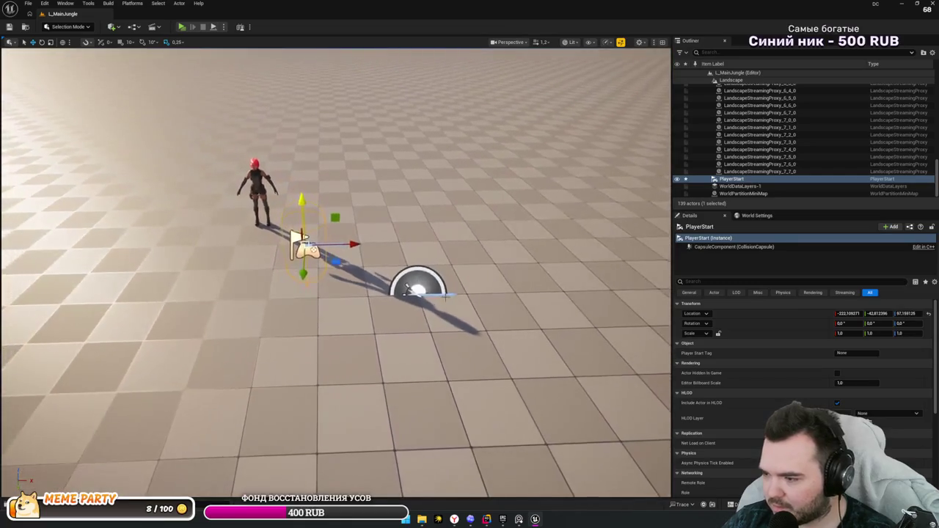
key("End")
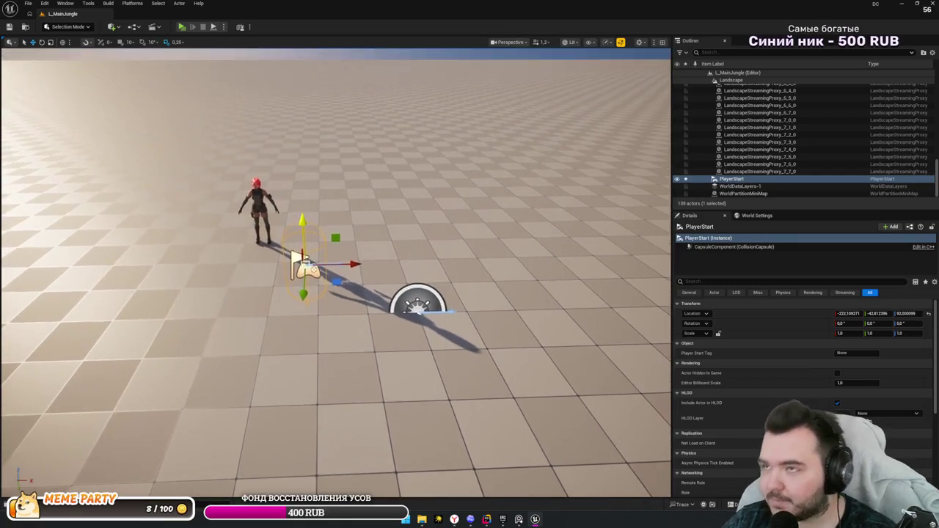
left_click_drag(460, 297, 336, 133)
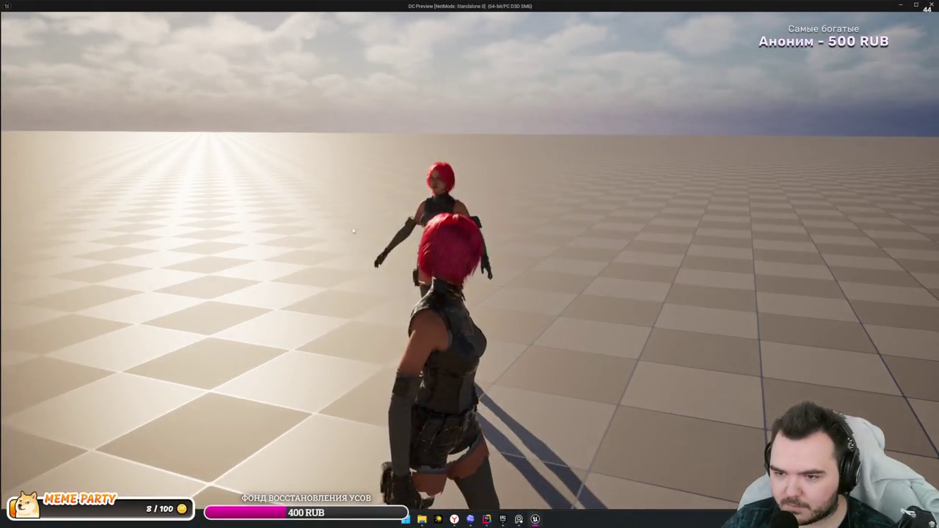
- Close the standalone game preview and bring the PureRef jungle reference board forward
key("Escape")
scroll(363, 230, "down", 6)
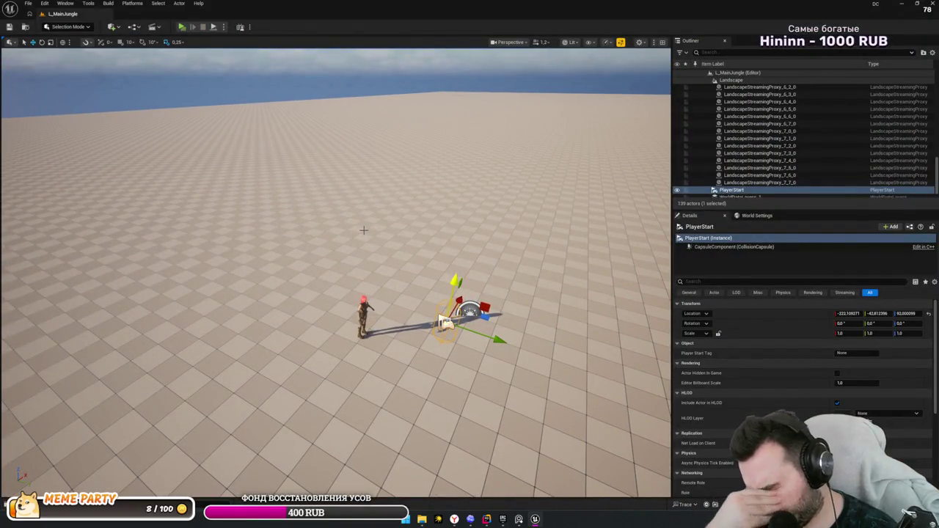
key("alt+Tab")
left_click(492, 243)
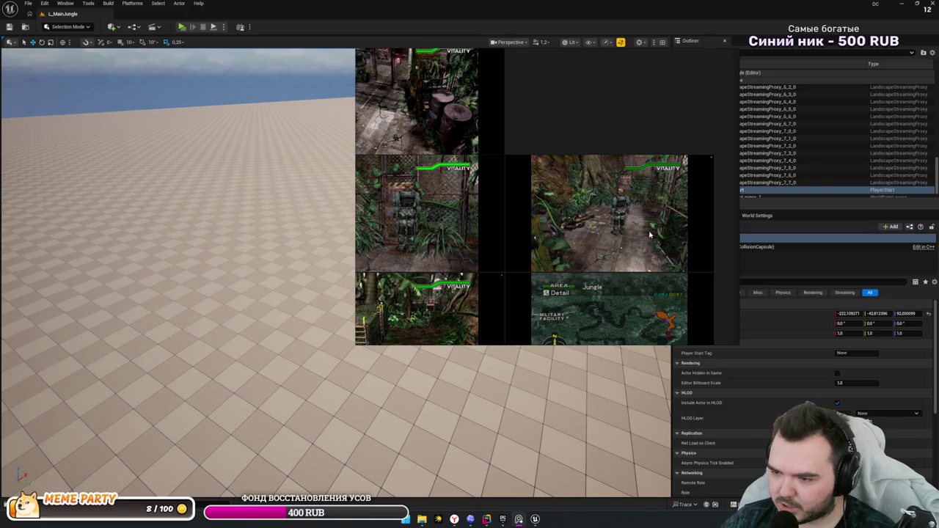
- Select BP_MHC_Regina and nudge it slightly sideways along Y
right_click(285, 258)
key("w")
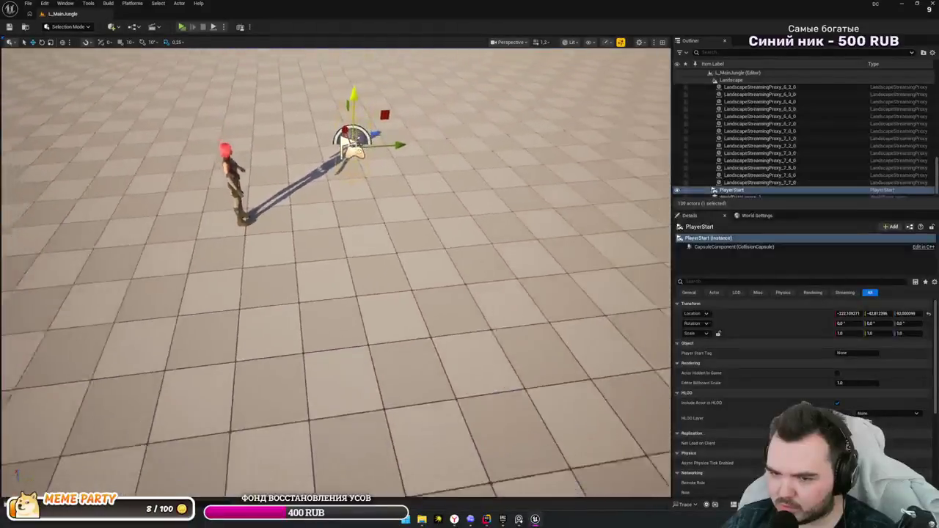
left_click(286, 258)
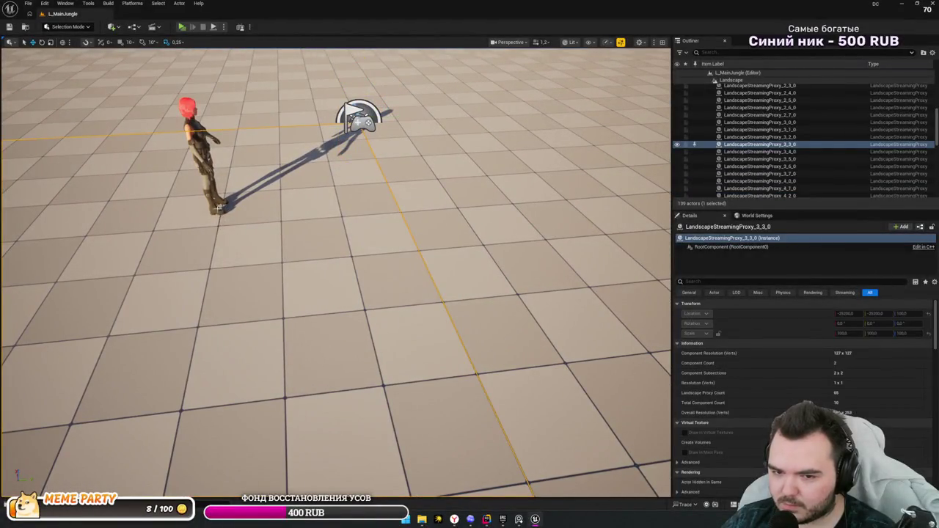
left_click(218, 208)
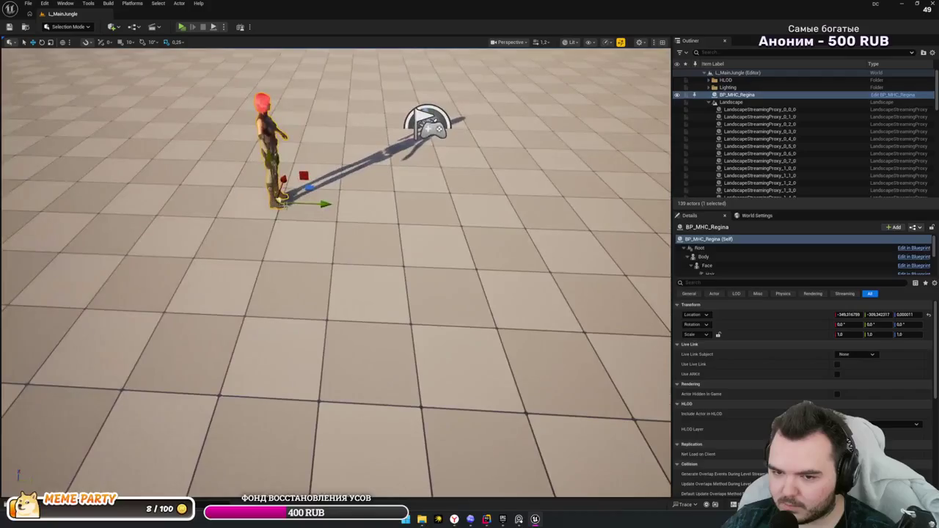
left_click_drag(323, 205, 350, 206)
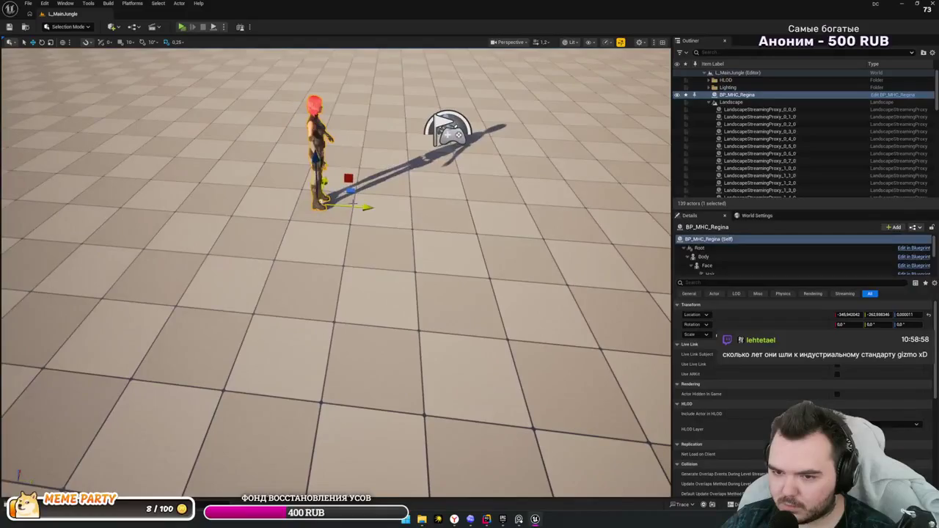
mouse_move(366, 208)
left_mouse_down()
mouse_move(415, 209)
mouse_move(369, 208)
mouse_move(370, 220)
left_mouse_up()
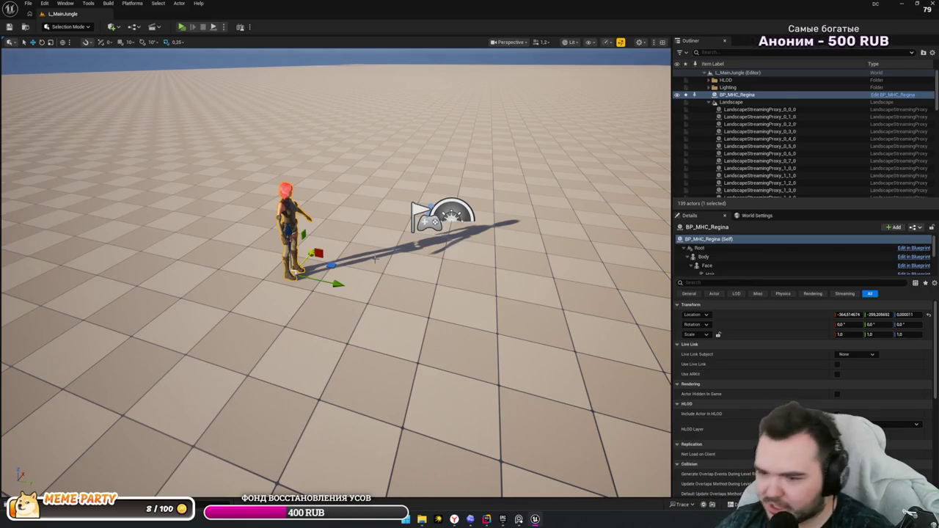
- Show the Content/Dino/Levels folder listing L_MainJungle in the Content Drawer
scroll(374, 258, "down", 10)
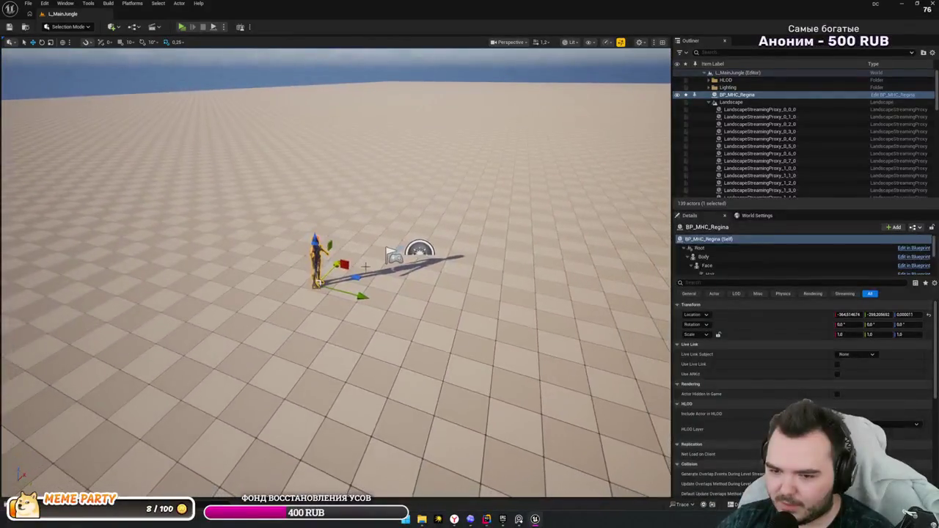
left_click_drag(364, 273, 345, 264)
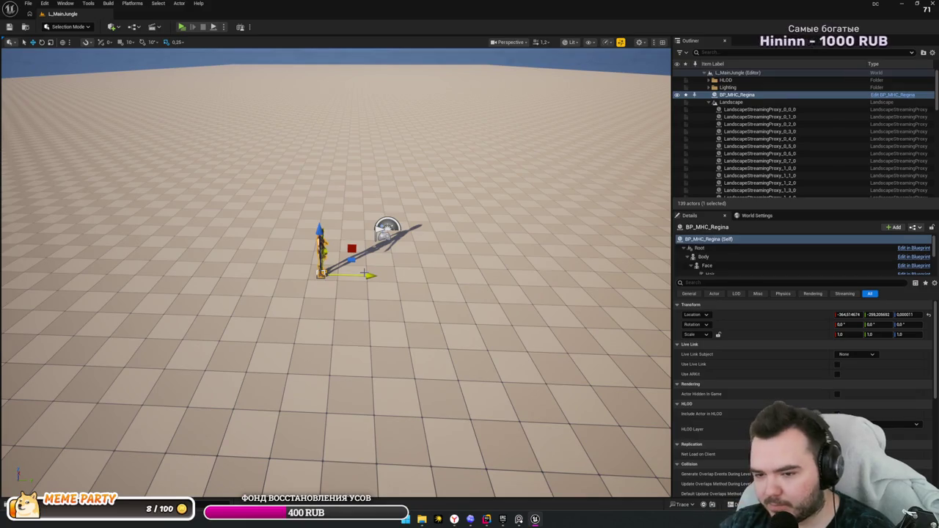
mouse_move(363, 273)
left_mouse_down()
mouse_move(345, 249)
mouse_move(371, 268)
left_mouse_up()
key("ctrl+space")
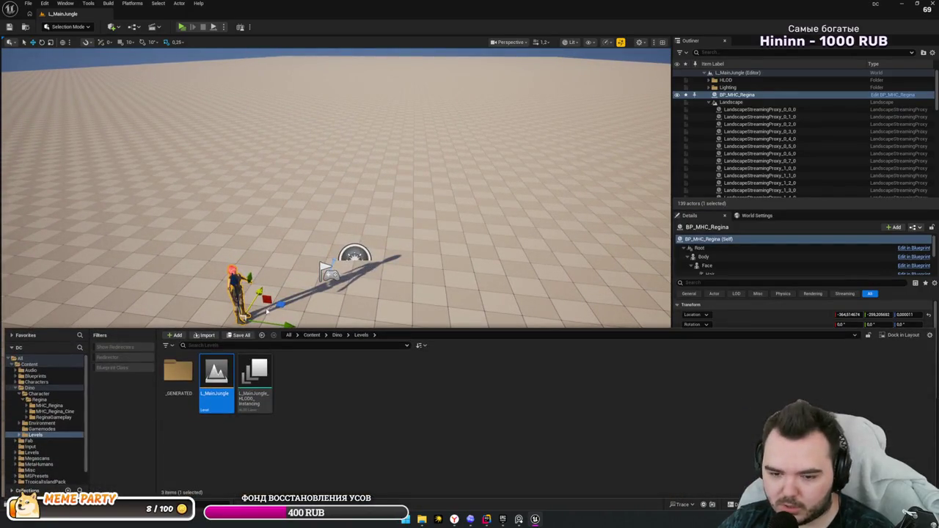
- Place a Box Brush from Quick Add > Shapes near the character
left_click_drag(267, 311, 287, 302)
key("ctrl+space")
left_click(112, 27)
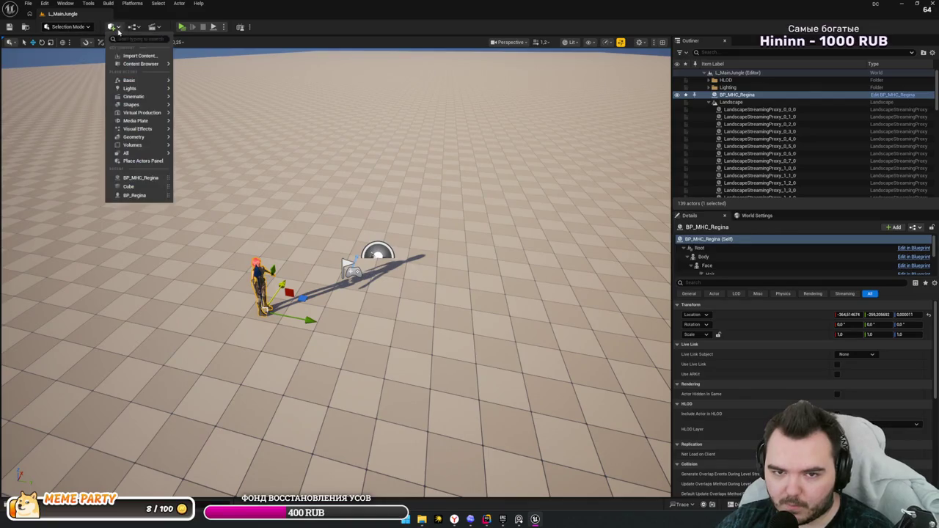
mouse_move(132, 108)
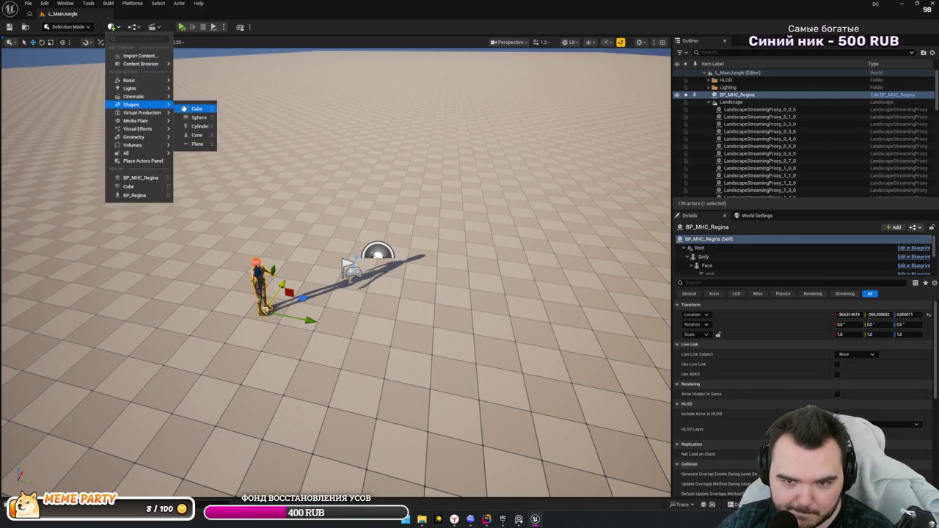
left_click(215, 249)
left_click_drag(215, 249, 184, 293)
scroll(335, 271, "up", 5)
scroll(336, 271, "down", 5)
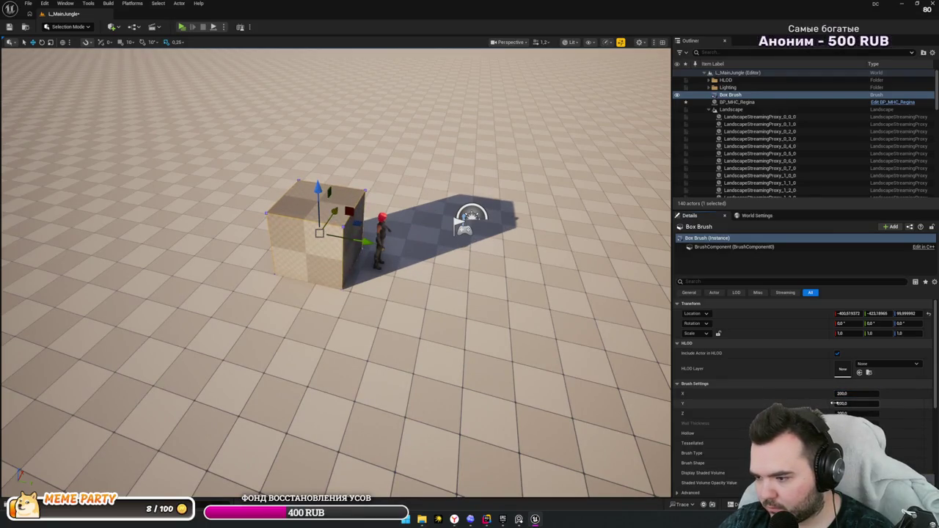
- Set the box brush to Y = 20 thick and Z = 300 tall
left_click_drag(843, 403, 833, 406)
type("20")
key("Return")
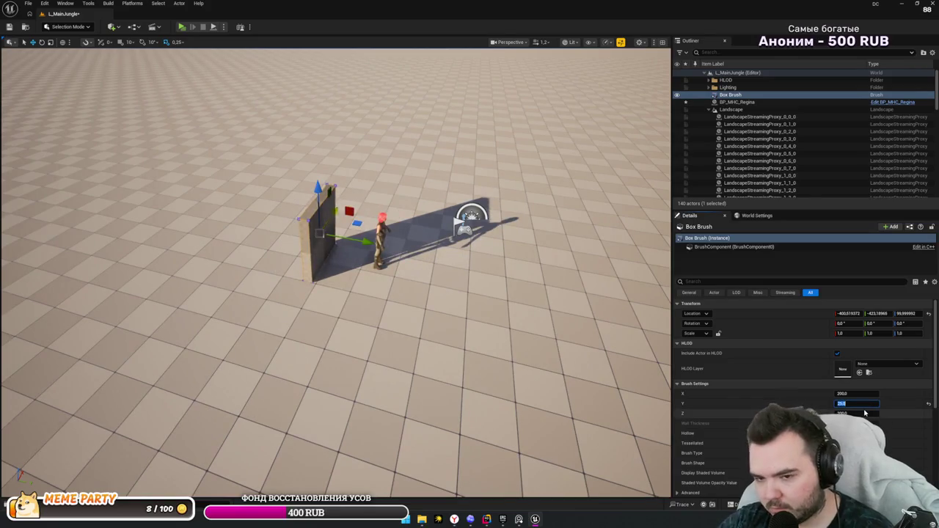
left_click_drag(833, 413, 856, 413)
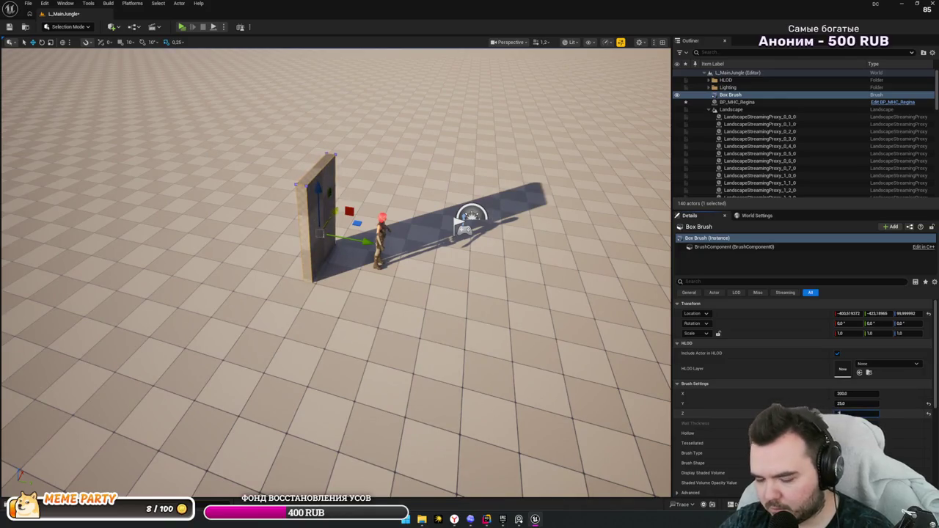
type("300")
key("Return")
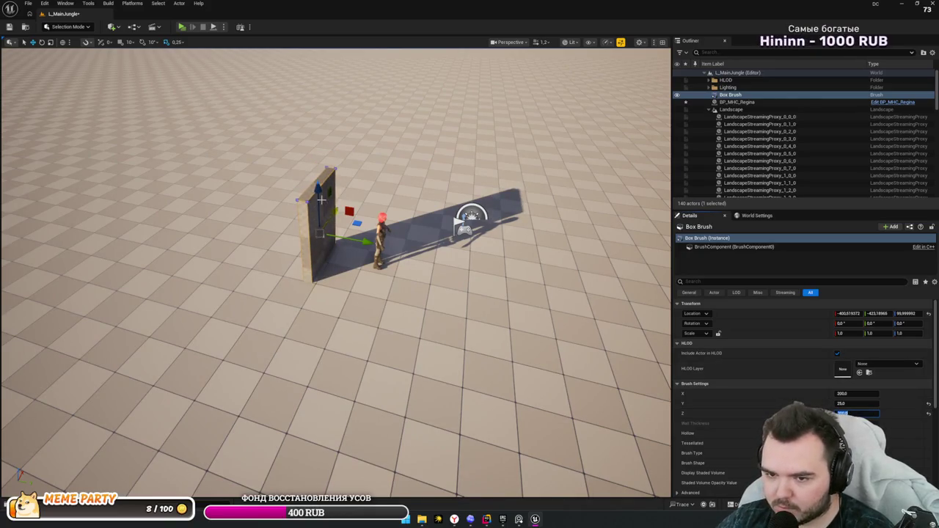
- Drop the wall onto the floor beside the character and widen it along X
left_click_drag(317, 192, 317, 158)
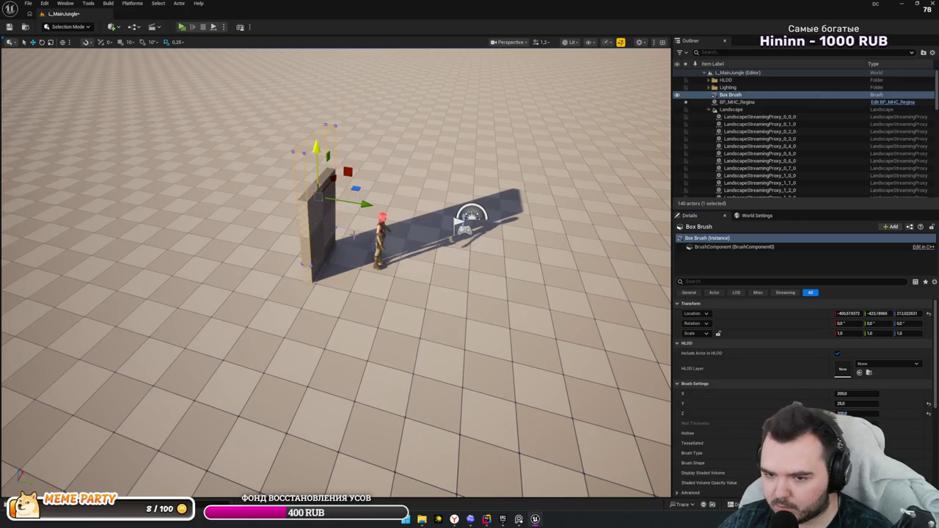
left_click_drag(322, 199, 345, 193)
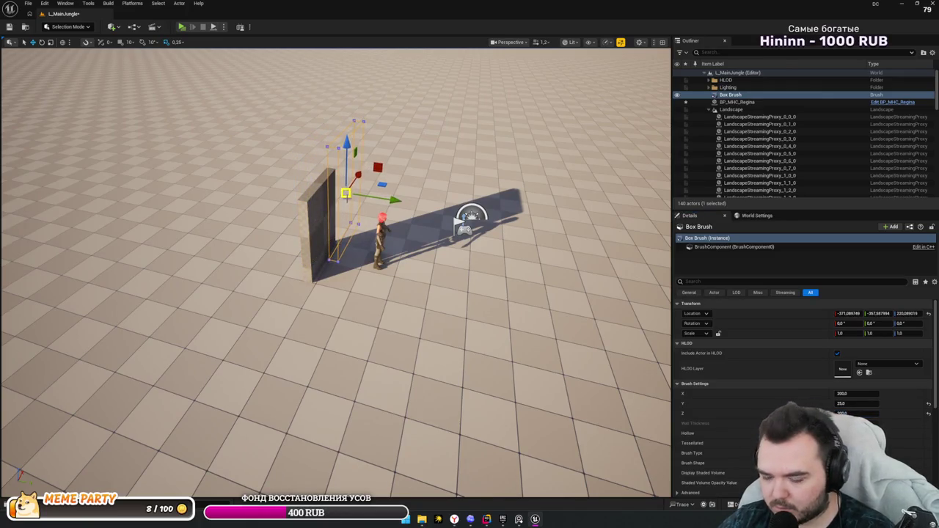
key("End")
left_click_drag(337, 294, 418, 272)
scroll(336, 271, "down", 5)
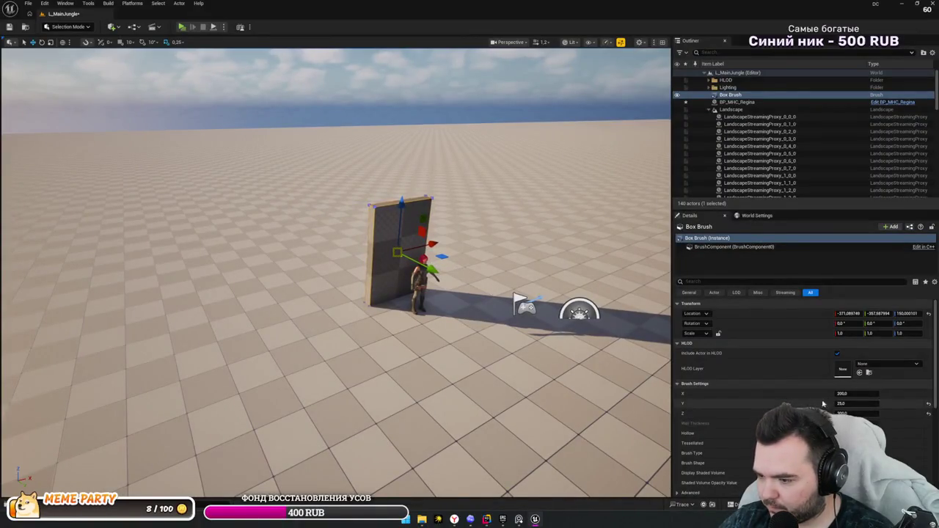
mouse_move(851, 393)
left_mouse_down()
mouse_move(887, 393)
mouse_move(833, 394)
left_mouse_up()
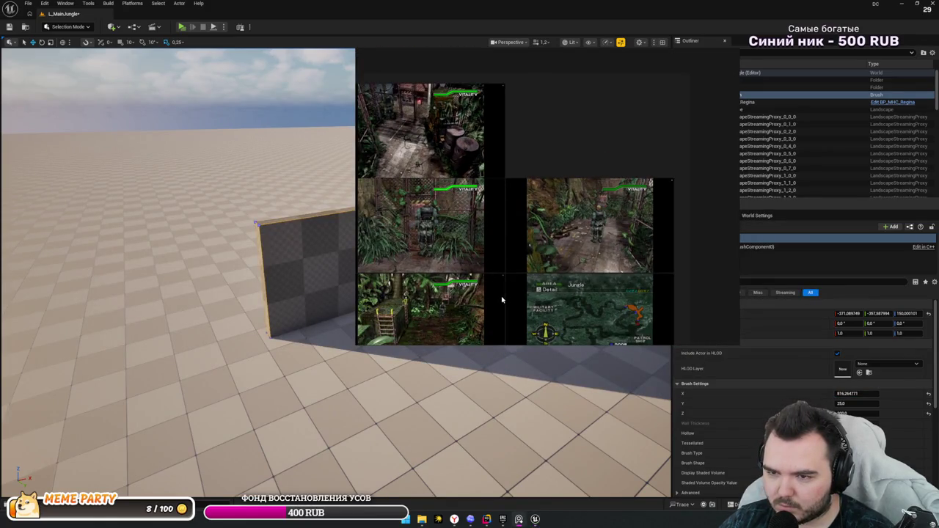
- Duplicate the wall as Box Brush2 and offset it 500 units along Y
left_click_drag(502, 299, 462, 311)
left_click_drag(264, 223, 377, 248, "alt")
key("ctrl+z")
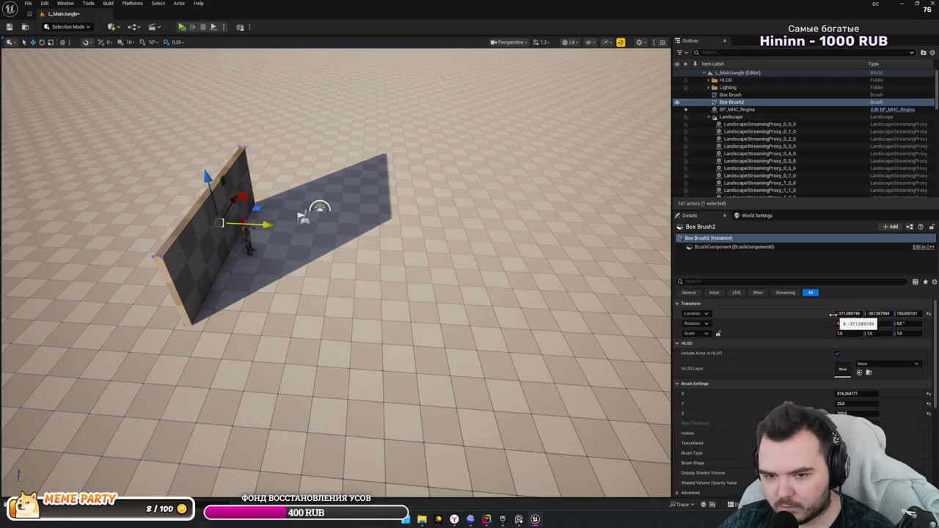
left_click(877, 314)
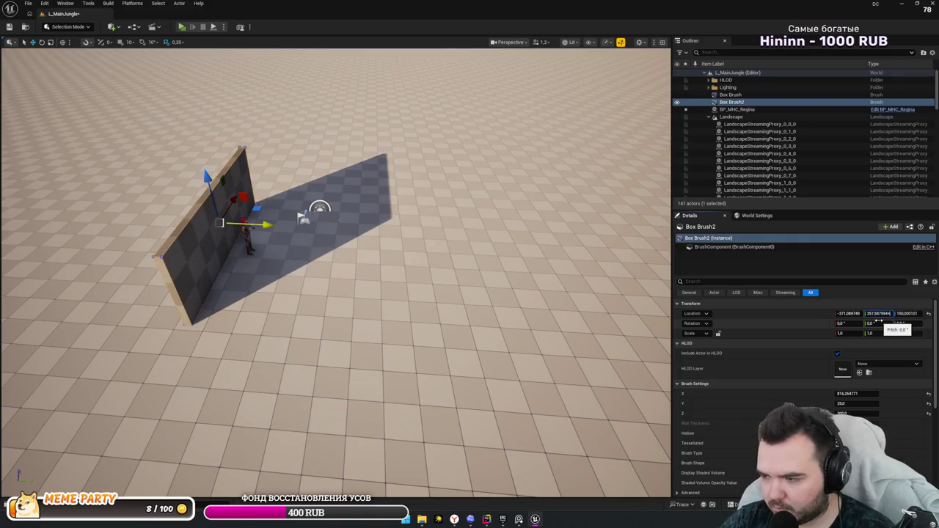
key("Return")
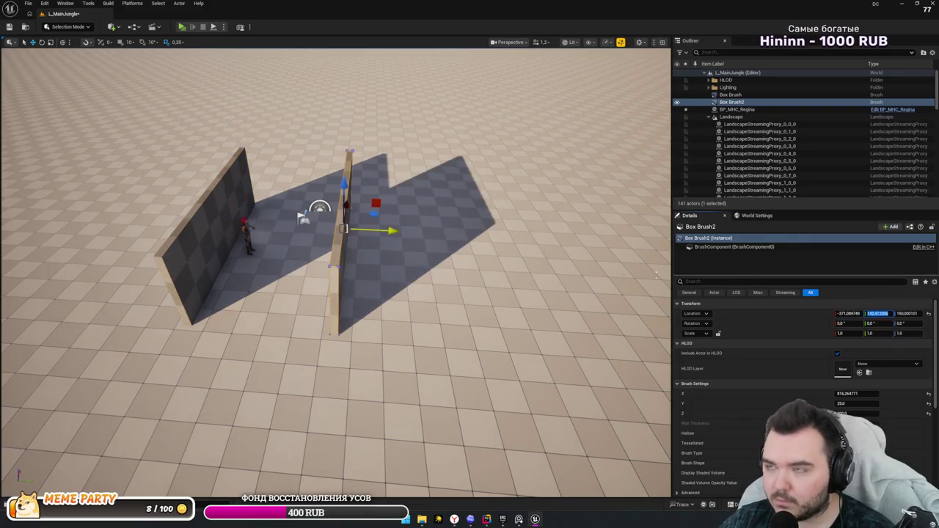
- Nudge the second wall along Y and compare the layout with the jungle reference images
key("w")
key("w")
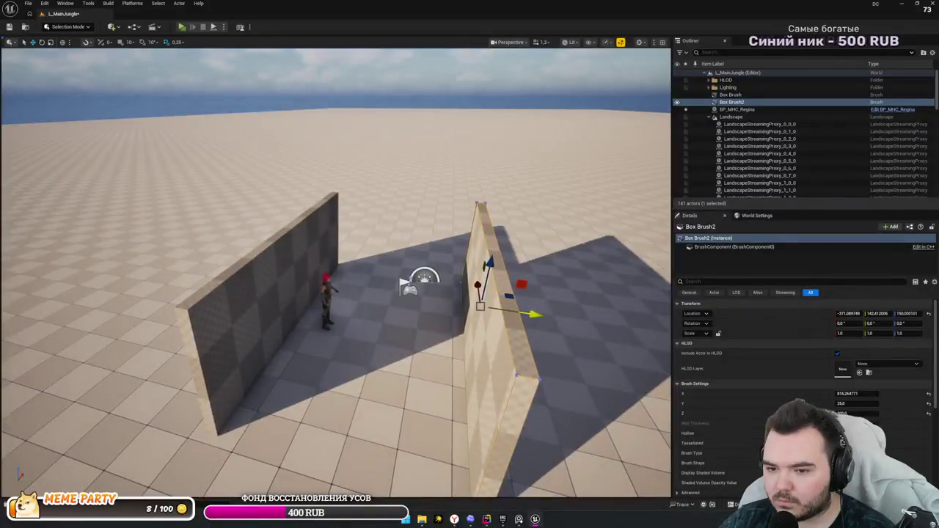
key("f")
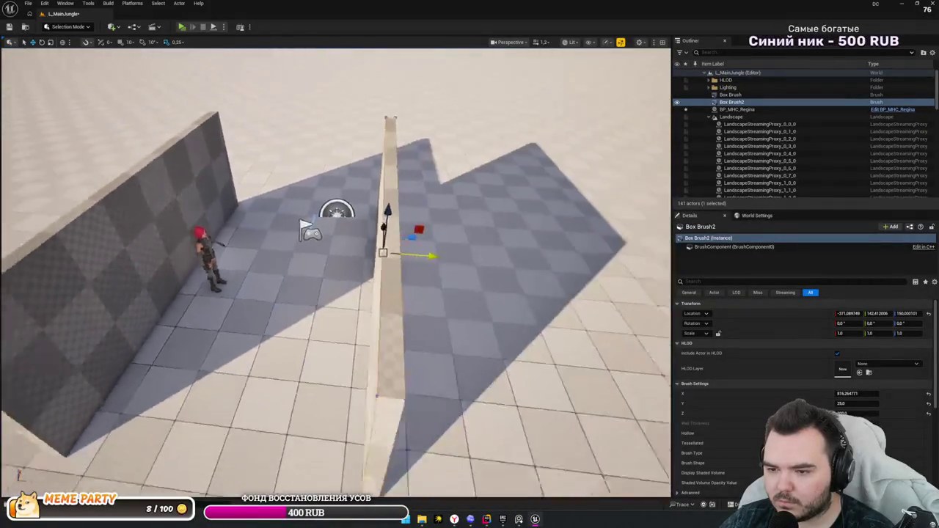
mouse_move(433, 264)
left_mouse_down()
mouse_move(496, 199)
mouse_move(504, 220)
left_mouse_up()
left_click_drag(499, 358, 496, 296)
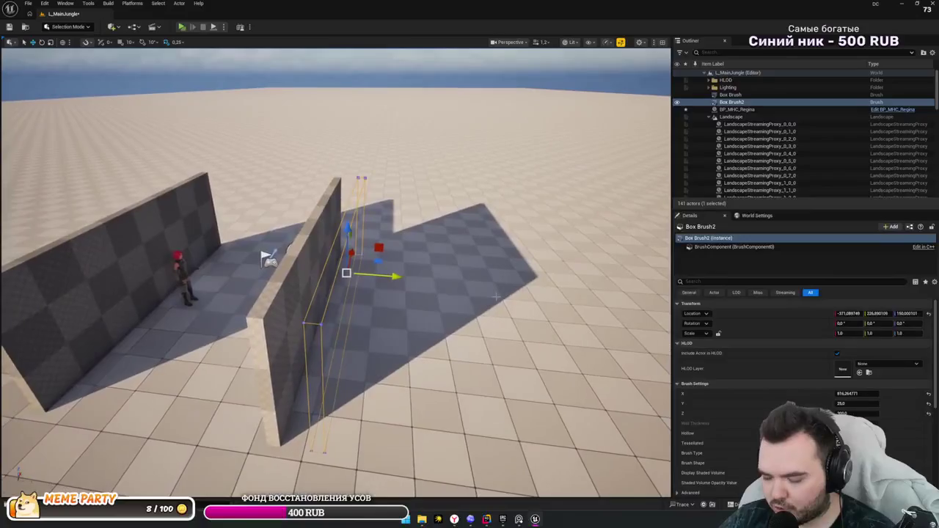
left_click_drag(347, 229, 346, 217)
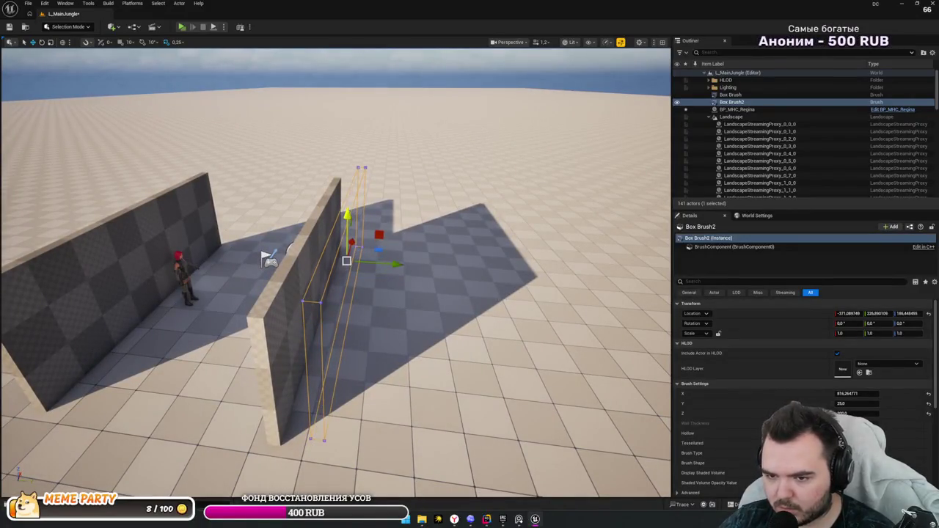
key("ctrl+z")
mouse_move(455, 228)
left_mouse_down()
mouse_move(465, 239)
mouse_move(420, 329)
left_mouse_up()
key("alt+Tab")
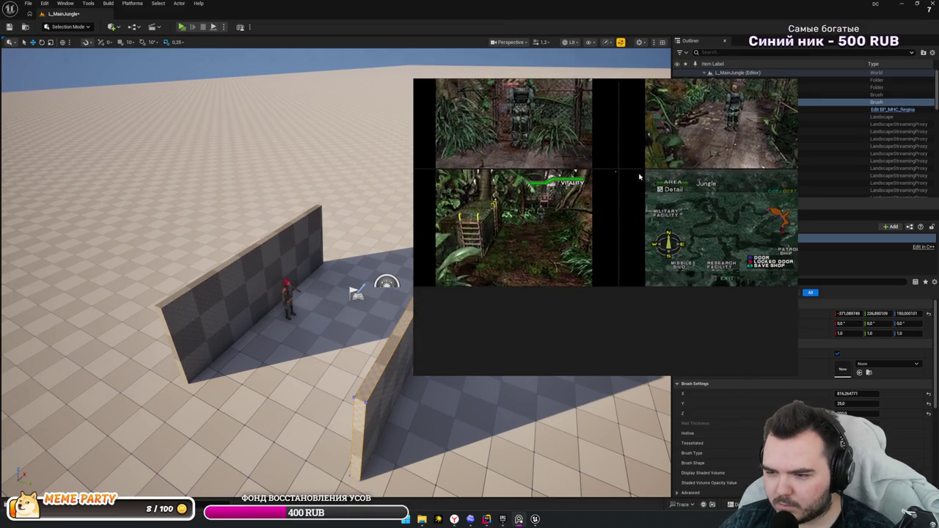
left_click(487, 423)
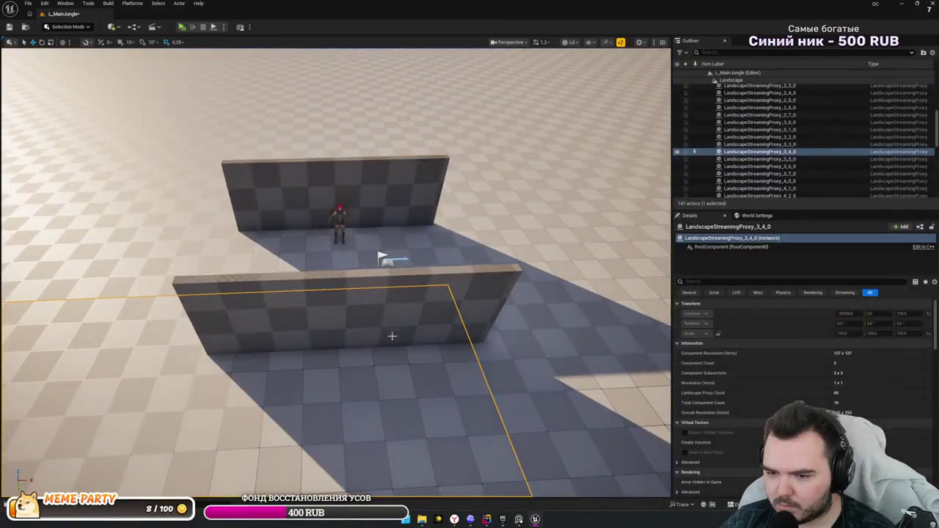
- Reselect Box Brush2 in the viewport
left_click(391, 334)
key("d")
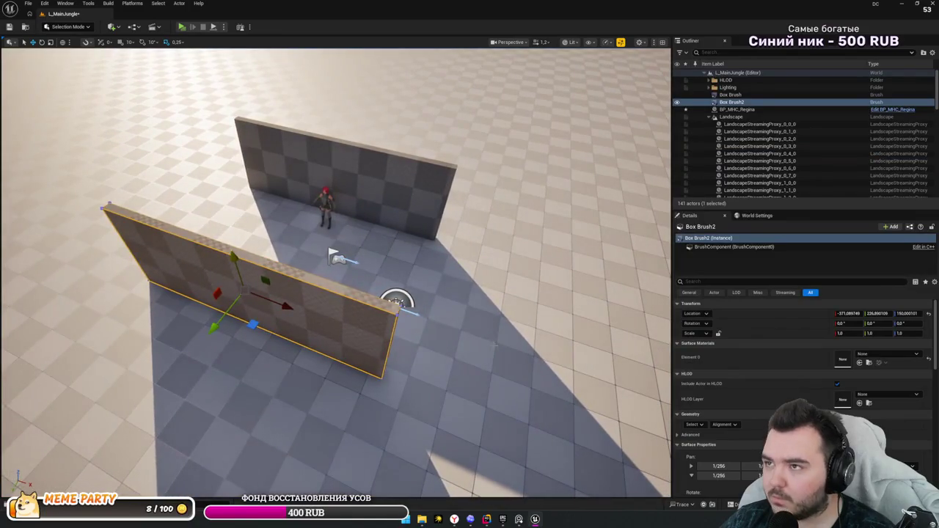
key("d")
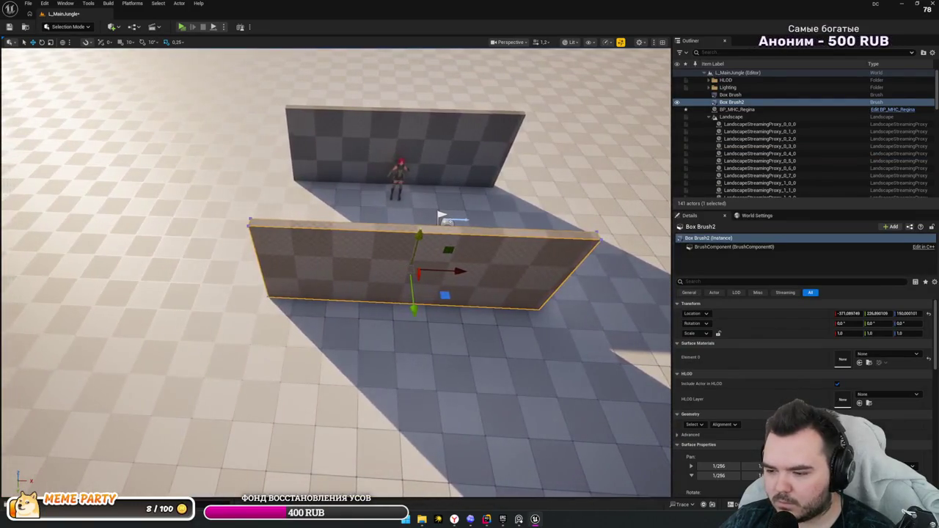
key("d")
scroll(803, 389, "down", 2)
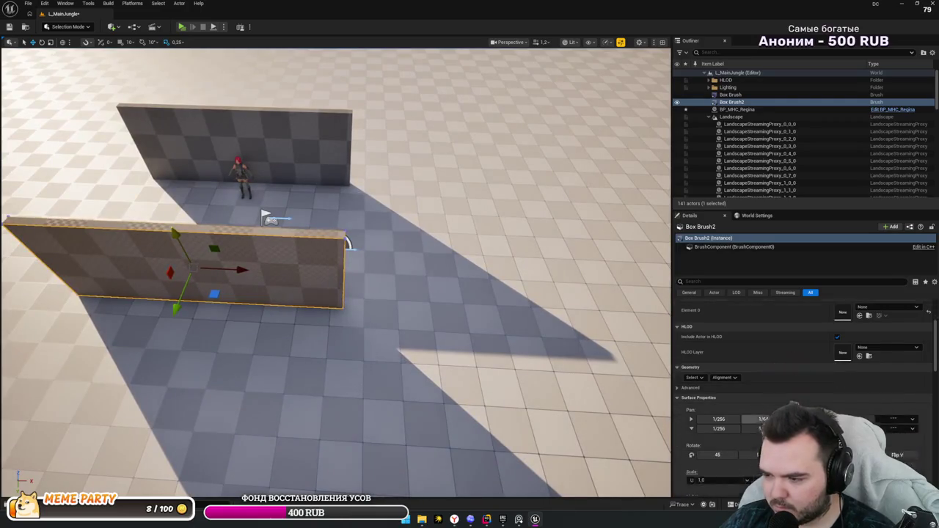
left_click(538, 379)
left_click(345, 244)
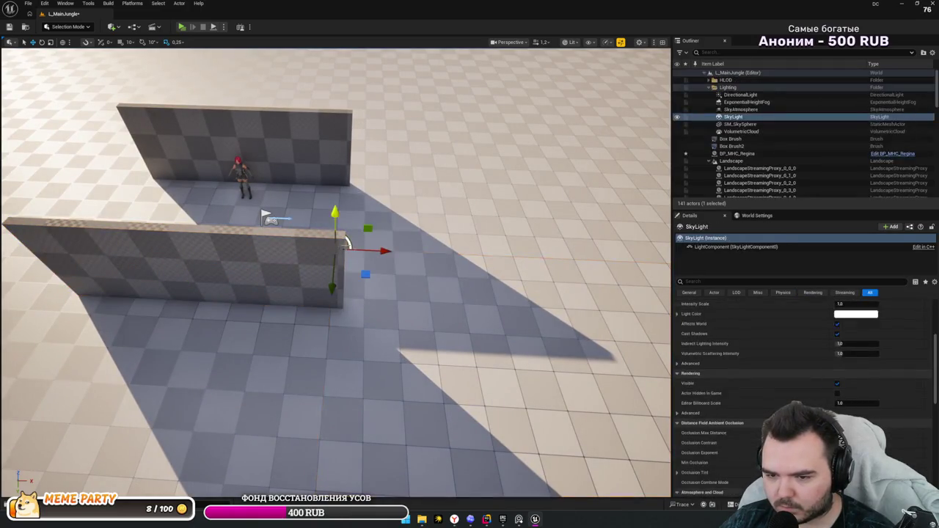
left_click(336, 268)
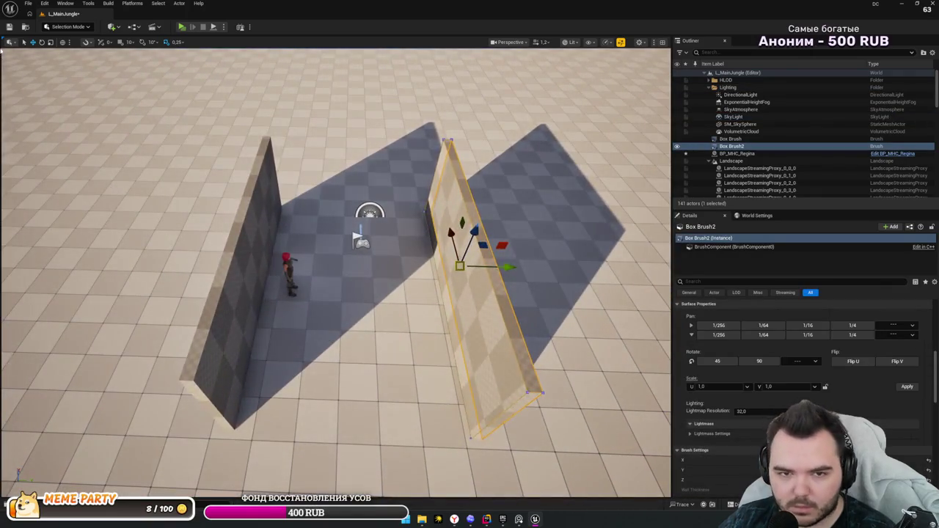
- Switch the editor from Selection Mode to Modeling Mode (Shift+5)
left_click(67, 26)
left_click(112, 27)
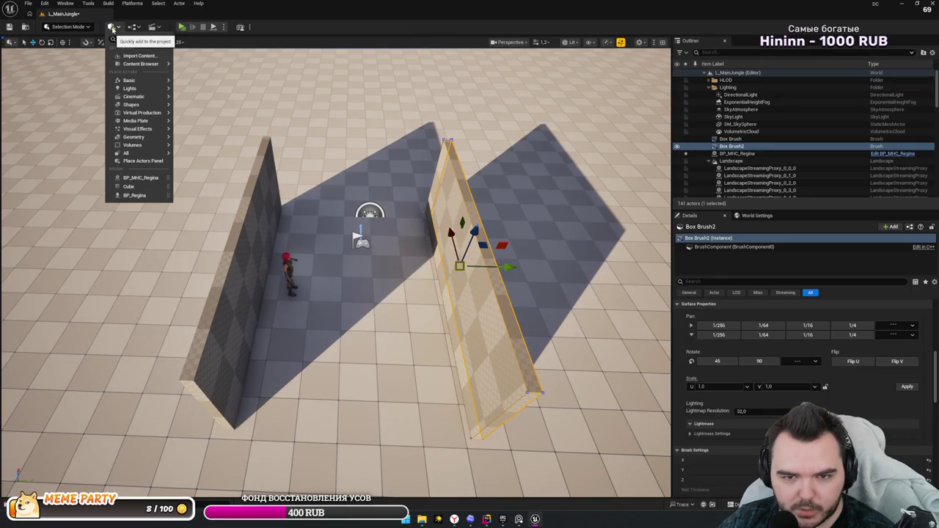
left_click(53, 27)
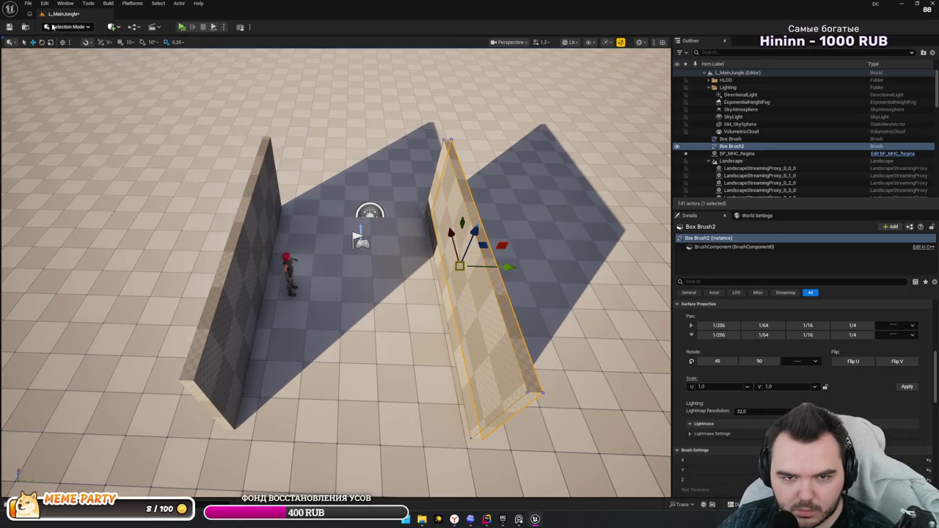
left_click(53, 27)
left_click(185, 115)
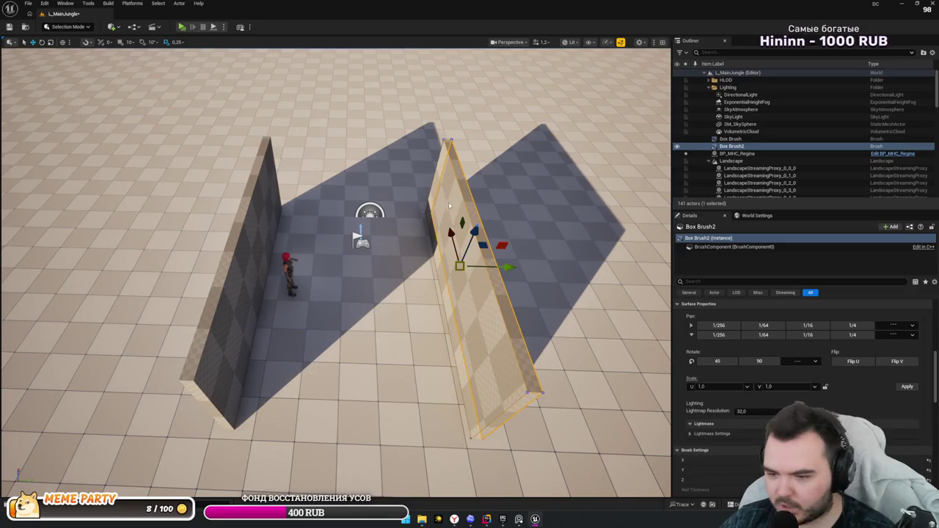
key("shift+5")
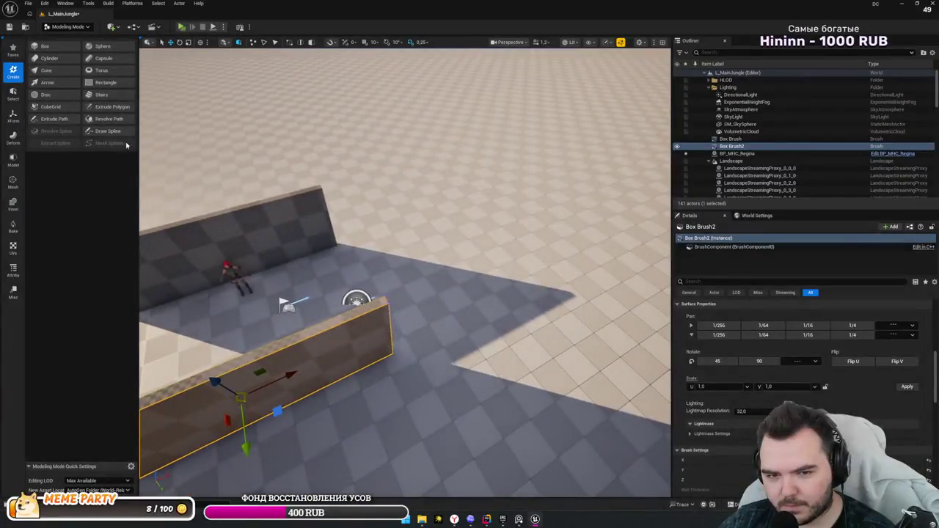
- Draw a three-point curved spline across the floor
left_click(117, 134)
left_click_drag(392, 183, 427, 237)
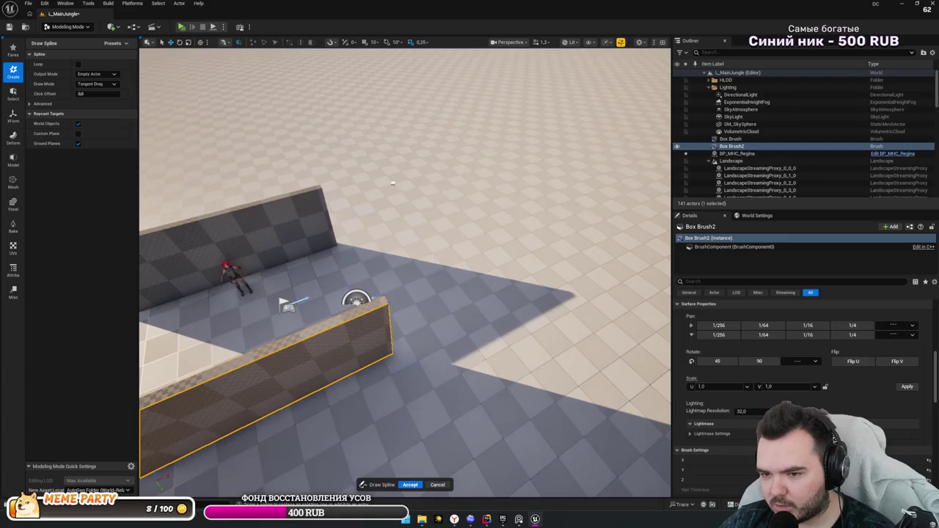
left_click_drag(511, 320, 558, 263)
left_click_drag(570, 214, 489, 174)
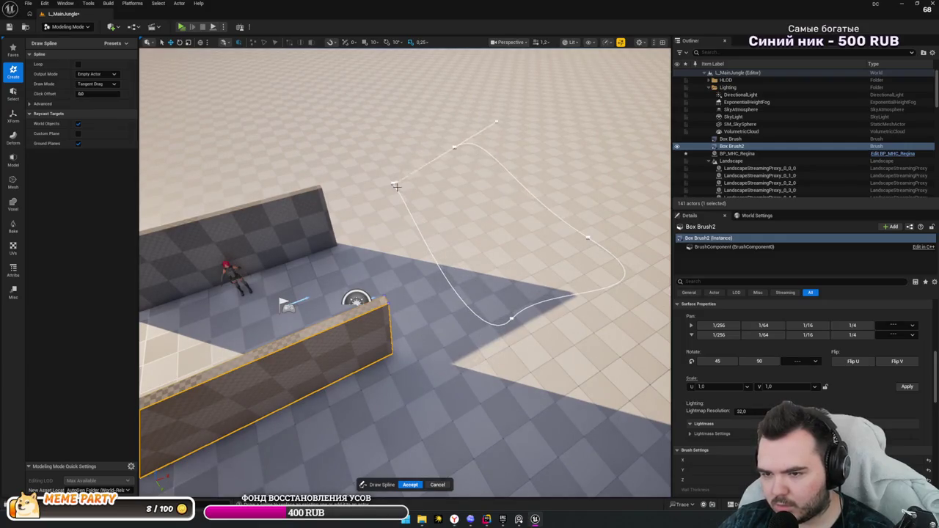
left_click_drag(393, 183, 393, 144)
left_click_drag(442, 249, 443, 238)
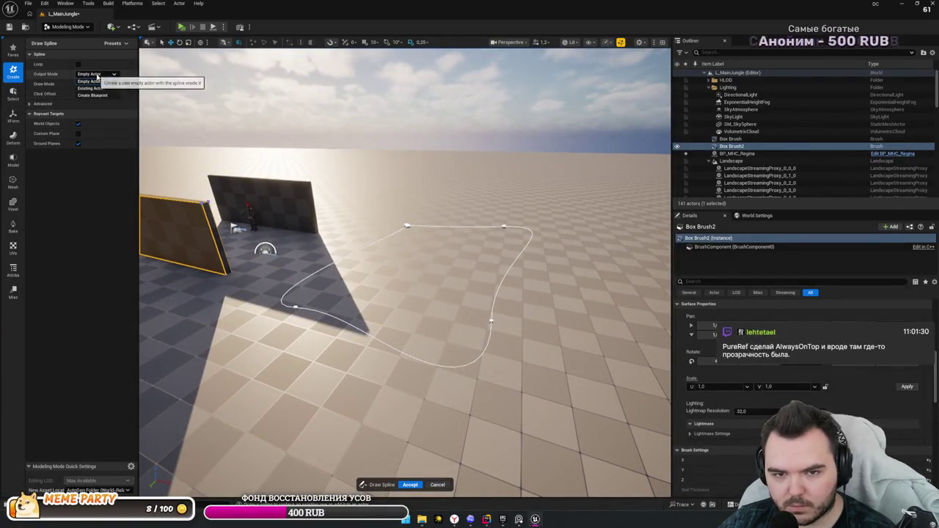
- Output the spline to existing actor Box Brush2 and accept it
left_click(96, 74)
left_click(100, 89)
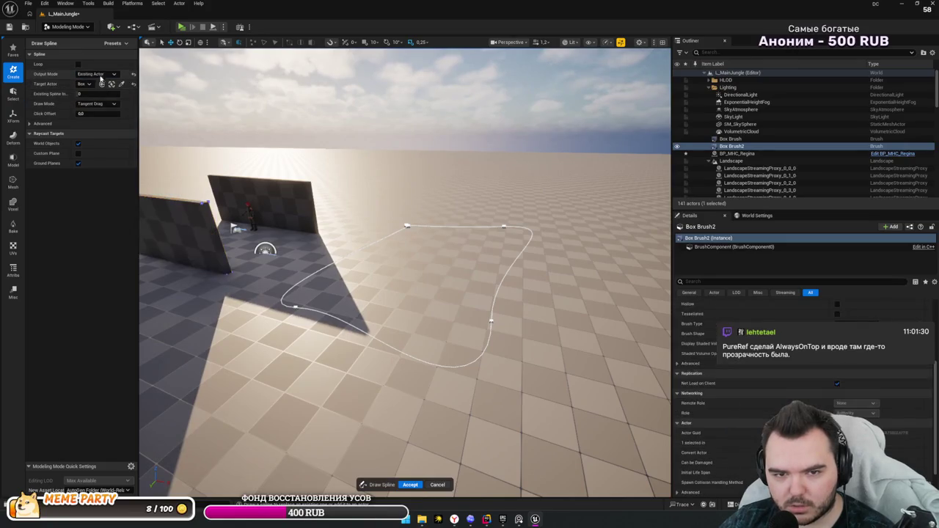
left_click(89, 85)
left_click(90, 85)
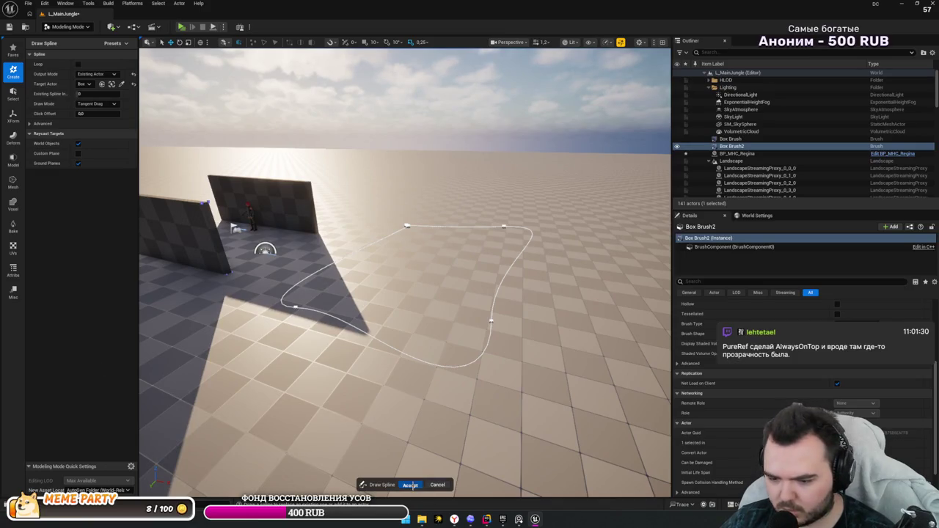
left_click(410, 485)
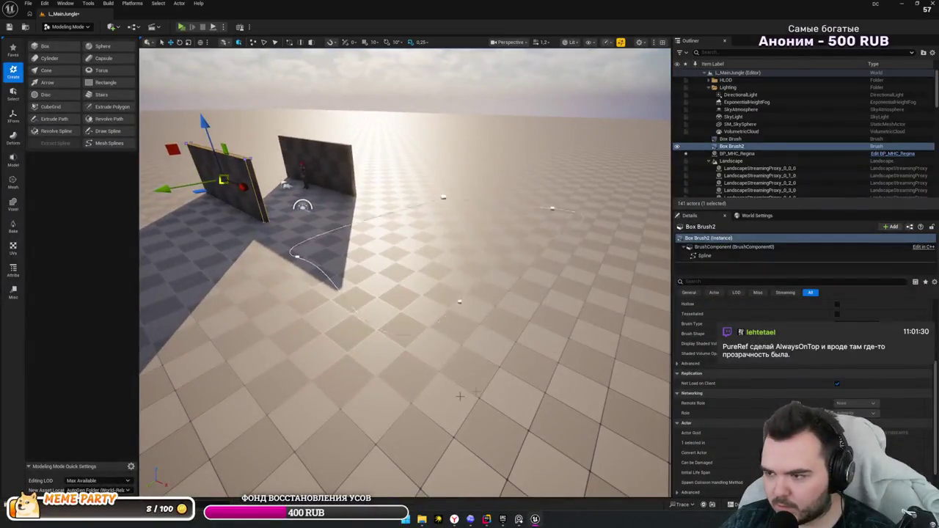
left_click(731, 146)
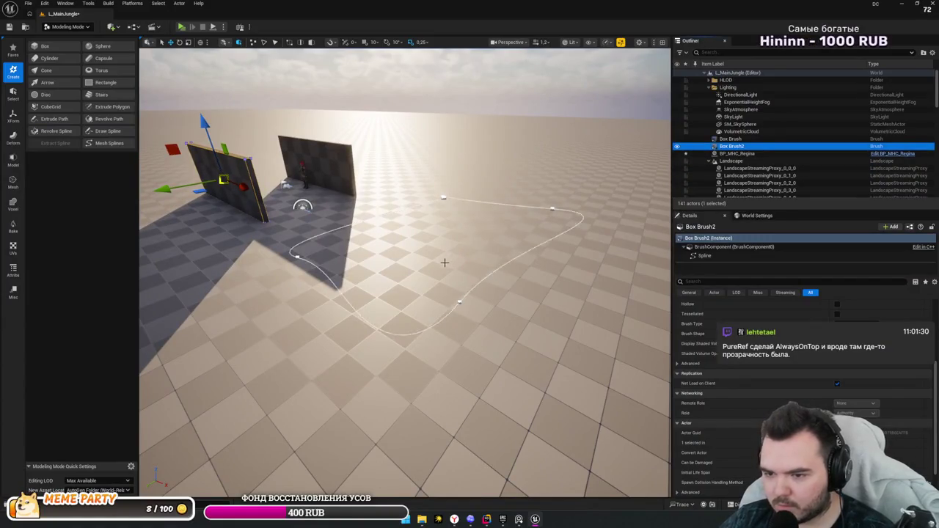
key("g")
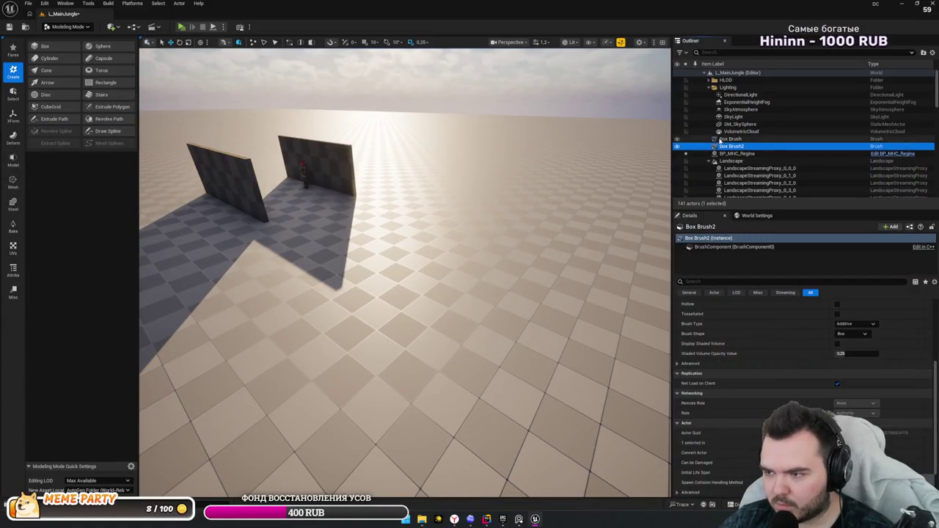
key("g")
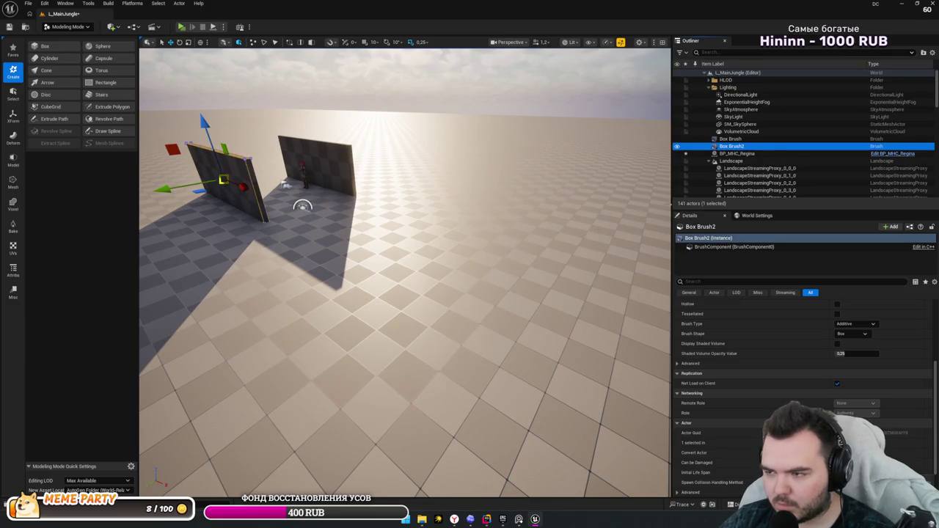
key("Up")
key("Down")
key("Down")
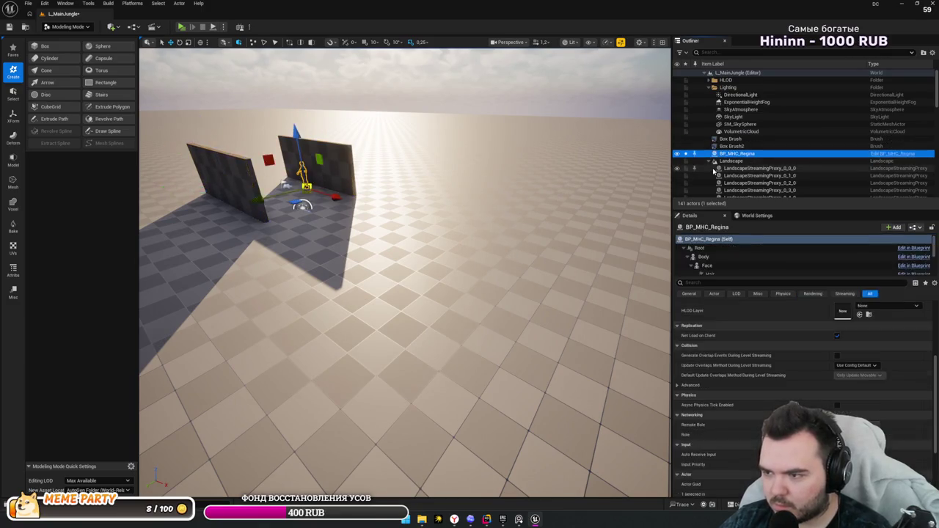
key("Down")
key("Escape")
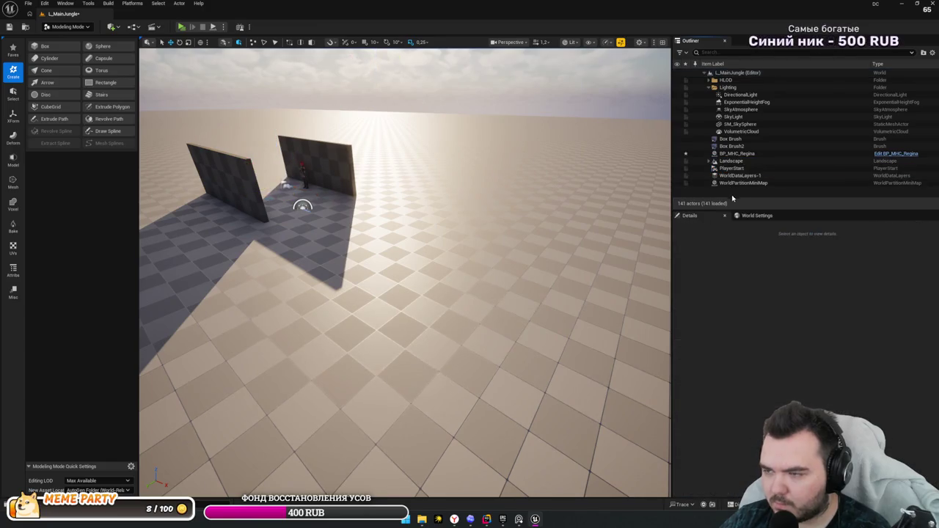
left_click_drag(513, 278, 566, 253)
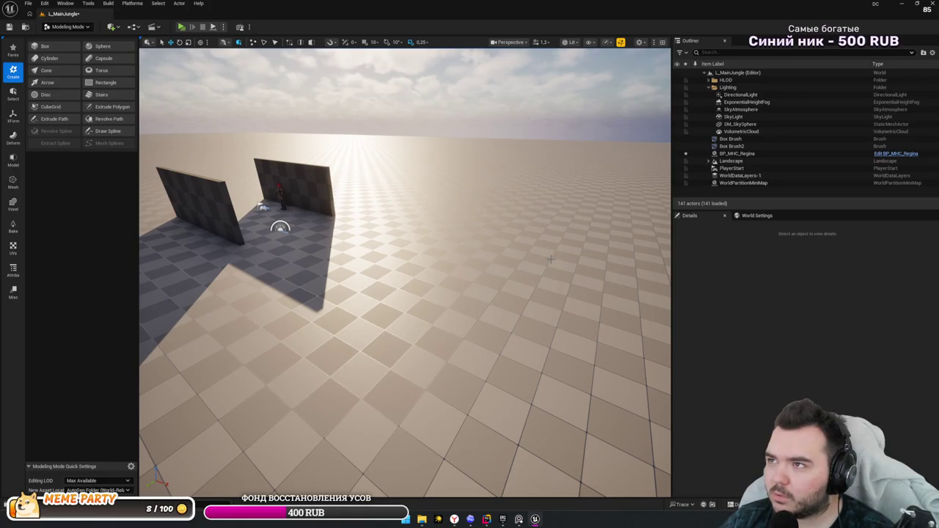
mouse_move(550, 260)
left_mouse_down()
mouse_move(521, 263)
mouse_move(539, 263)
mouse_move(409, 234)
left_mouse_up()
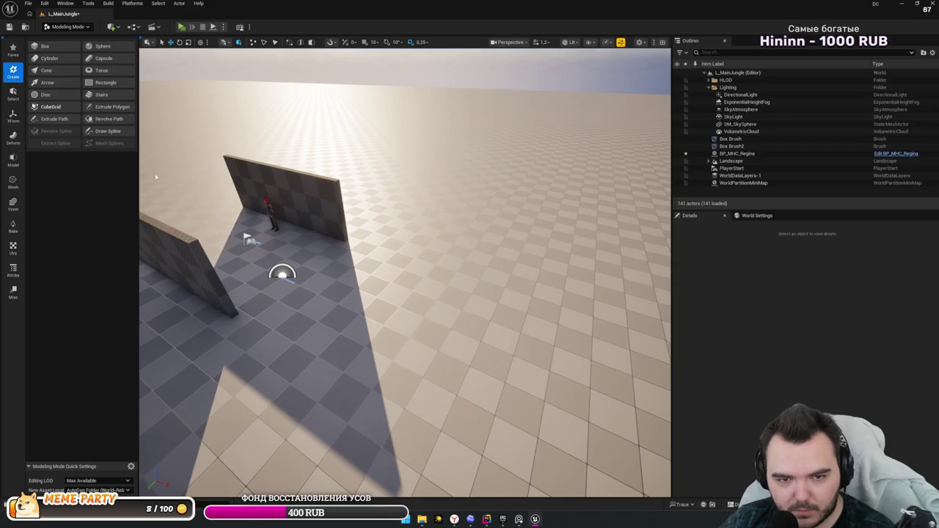
- Select a long strip of floor cells in CubeGrid and pull it up into a wall block
left_click_drag(197, 203, 279, 169)
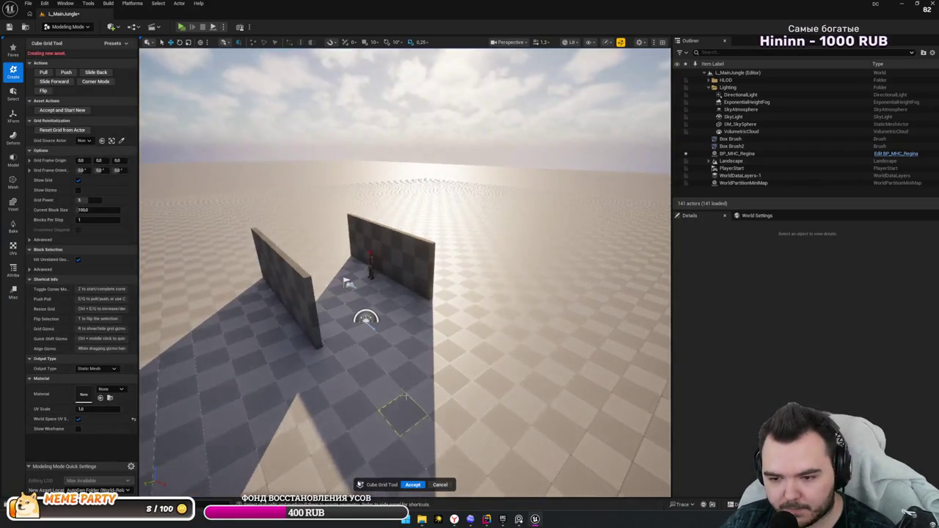
mouse_move(405, 414)
left_mouse_down()
mouse_move(345, 374)
mouse_move(293, 319)
mouse_move(345, 308)
mouse_move(355, 291)
mouse_move(310, 274)
left_mouse_up()
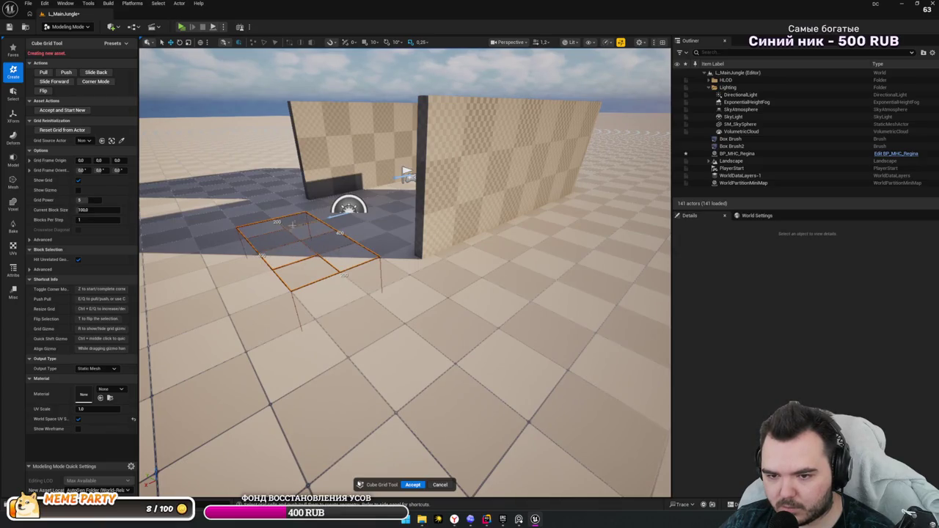
left_click(356, 294)
left_click_drag(356, 293, 377, 272)
key("q")
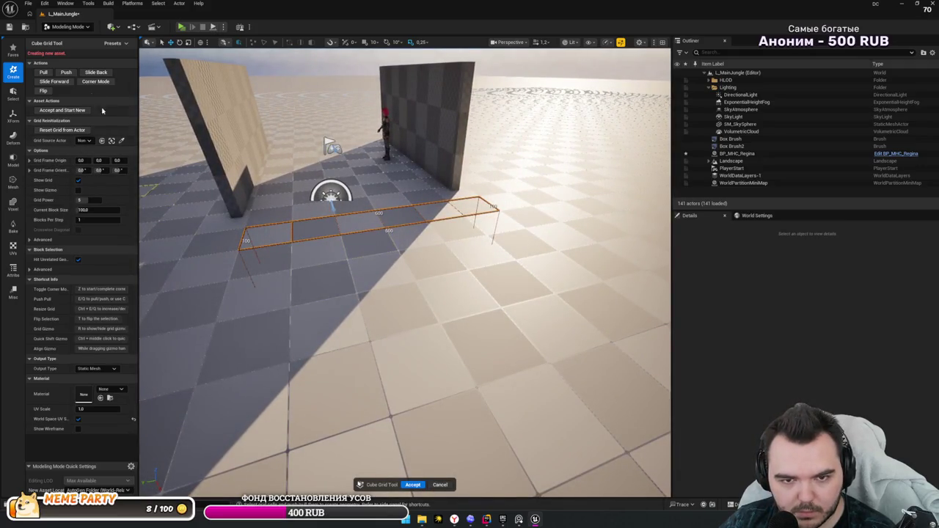
left_click(43, 73)
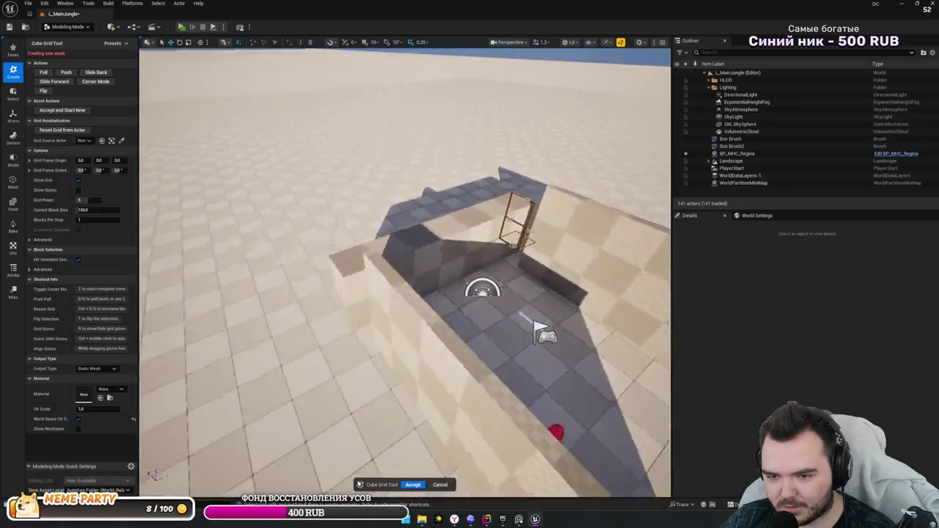
- Push a wall face inward to cut a doorway through the wall
left_click(421, 297)
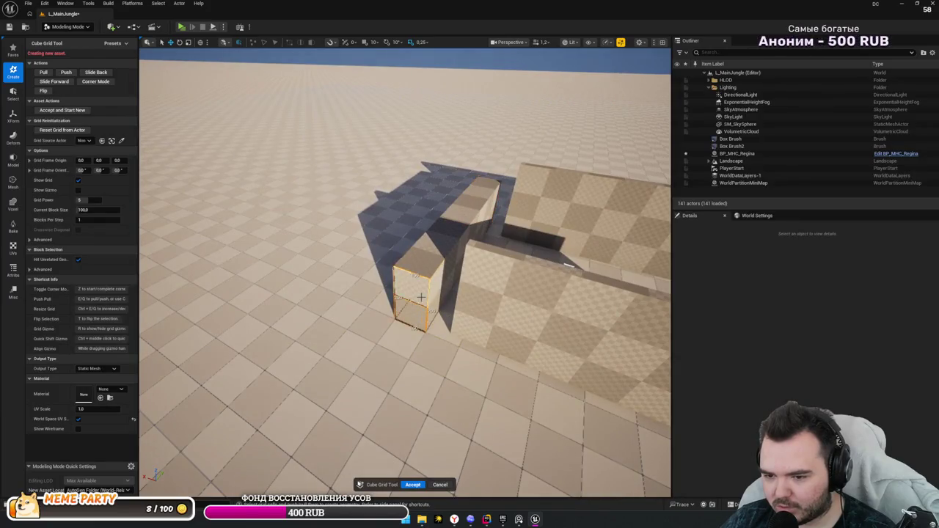
left_click_drag(404, 293, 337, 279)
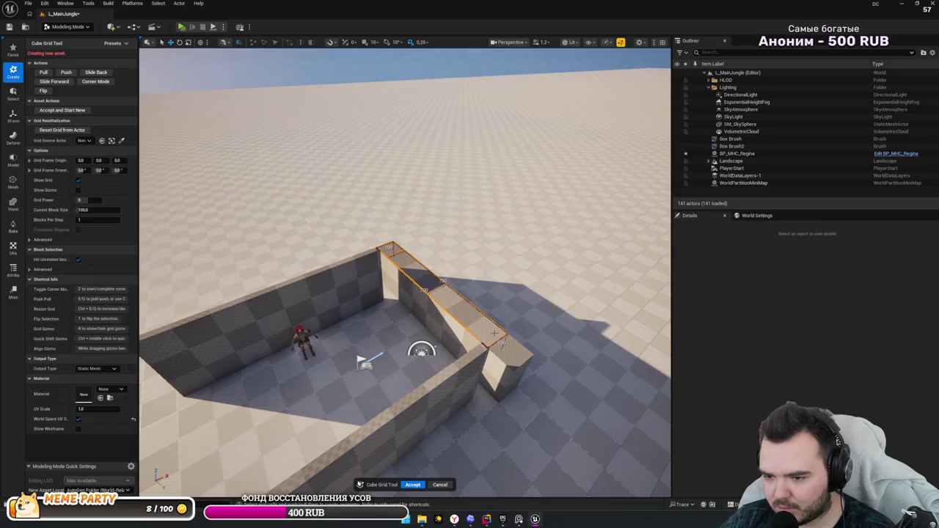
mouse_move(403, 293)
left_mouse_down()
mouse_move(404, 271)
mouse_move(440, 253)
mouse_move(432, 279)
mouse_move(442, 281)
left_mouse_up()
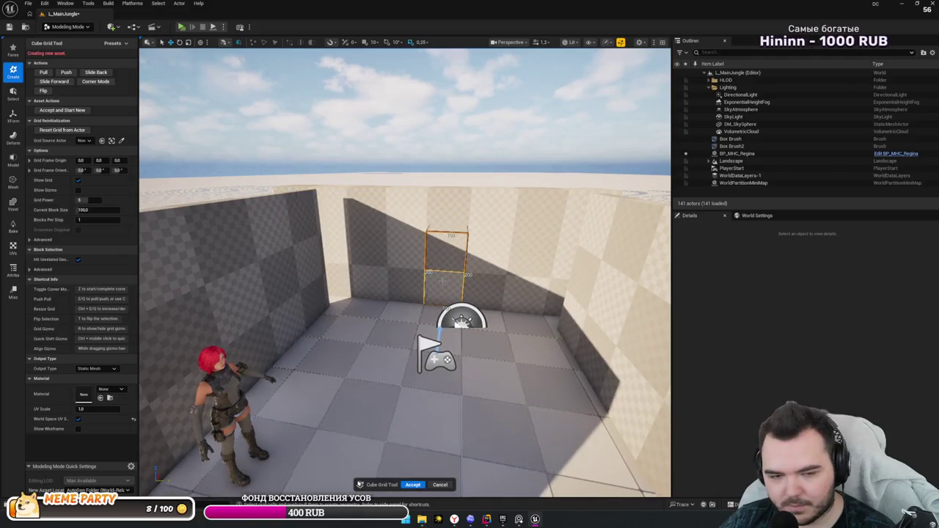
left_click(67, 72)
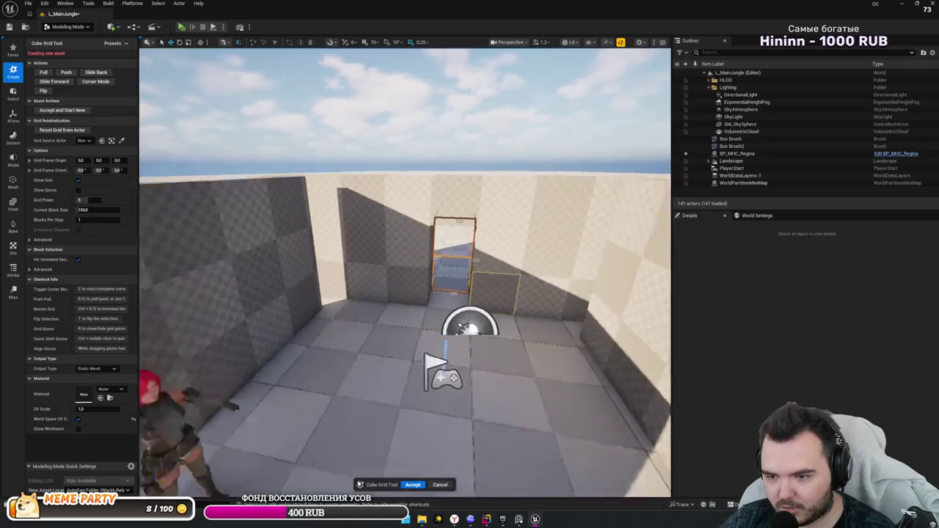
key("s")
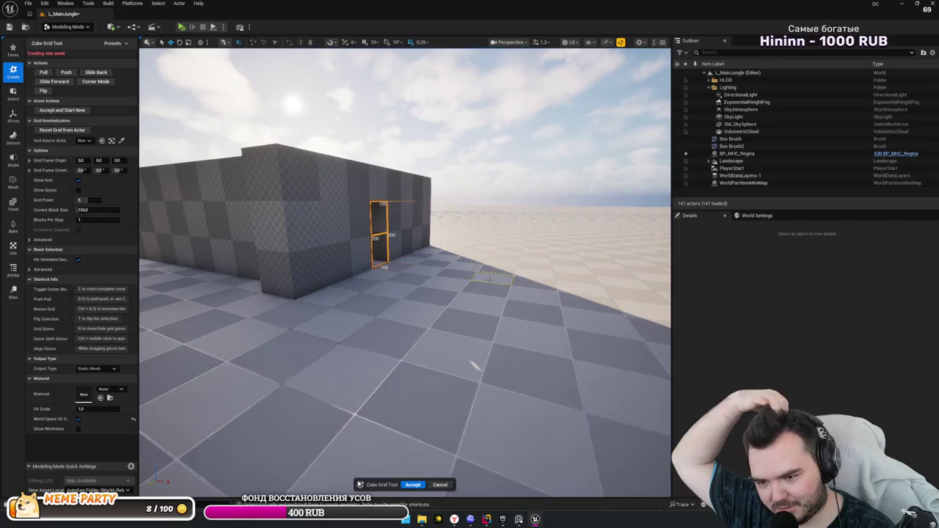
key("e")
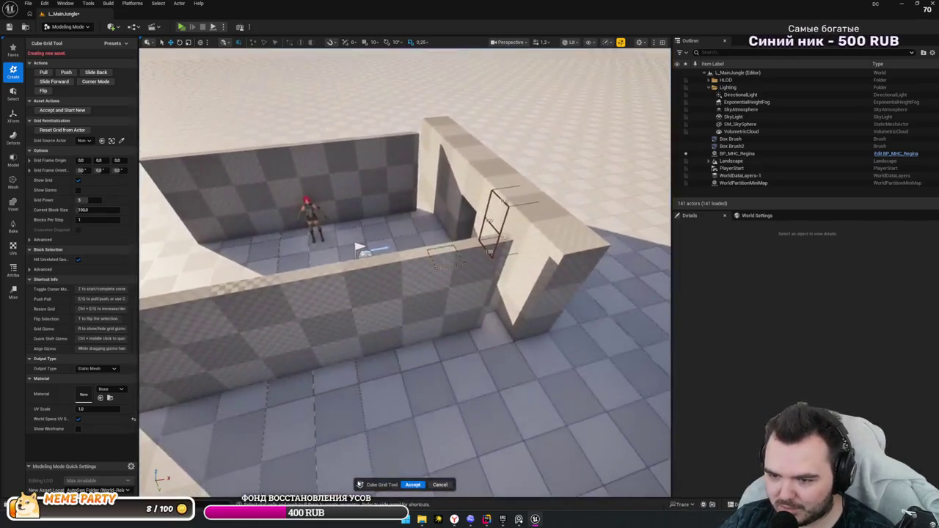
- Try deleting the two old Box Brush walls, leaving Box Brush2 selected
left_click(436, 314)
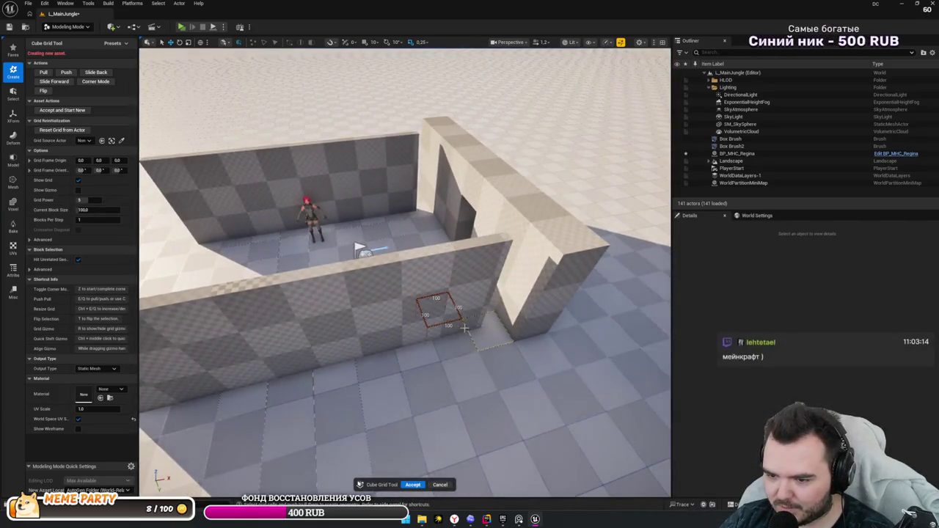
key("w")
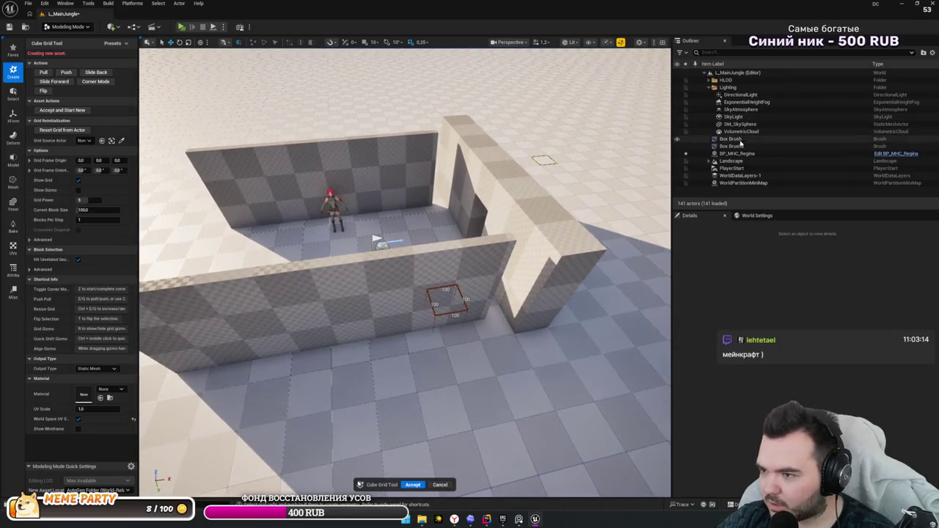
left_click(738, 145)
key("Delete")
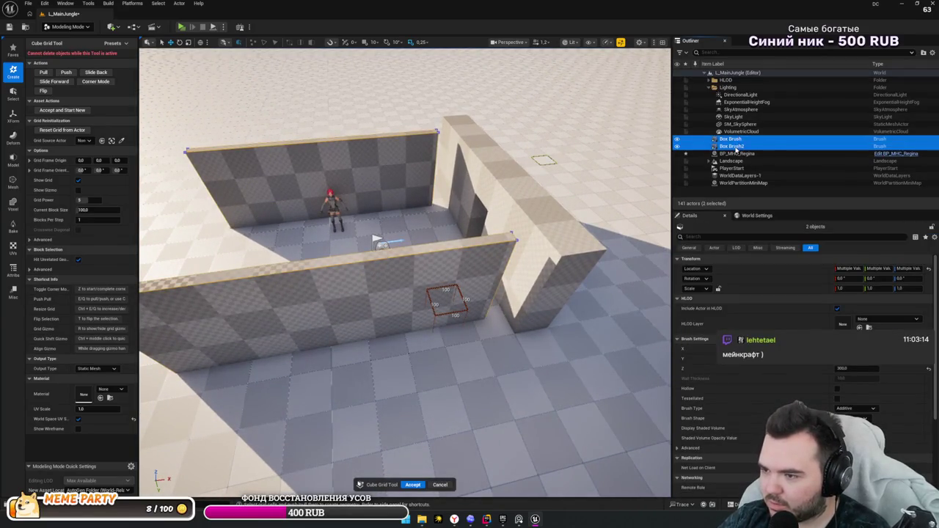
left_click(734, 147)
- Accept the cube-grid walls as a mesh and delete the two old brush walls
key("Return")
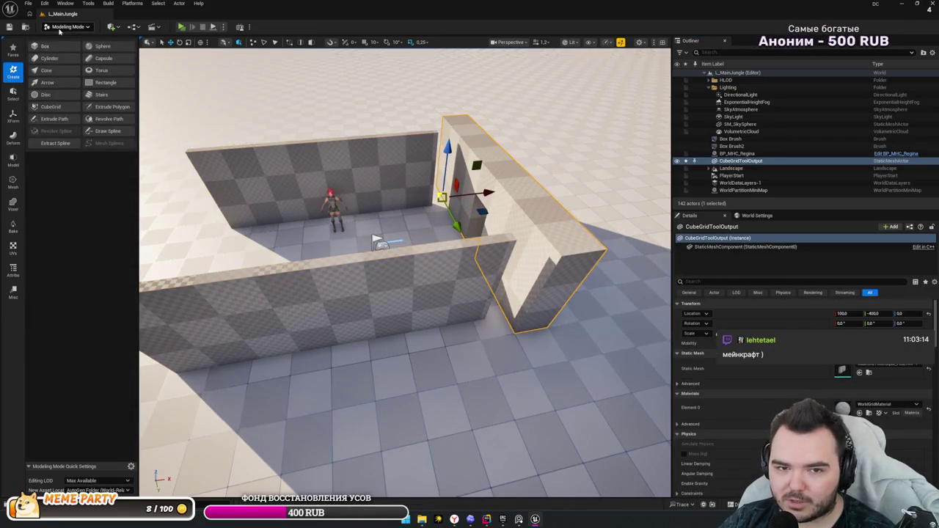
left_click(68, 27)
left_click(63, 38)
left_click(308, 279)
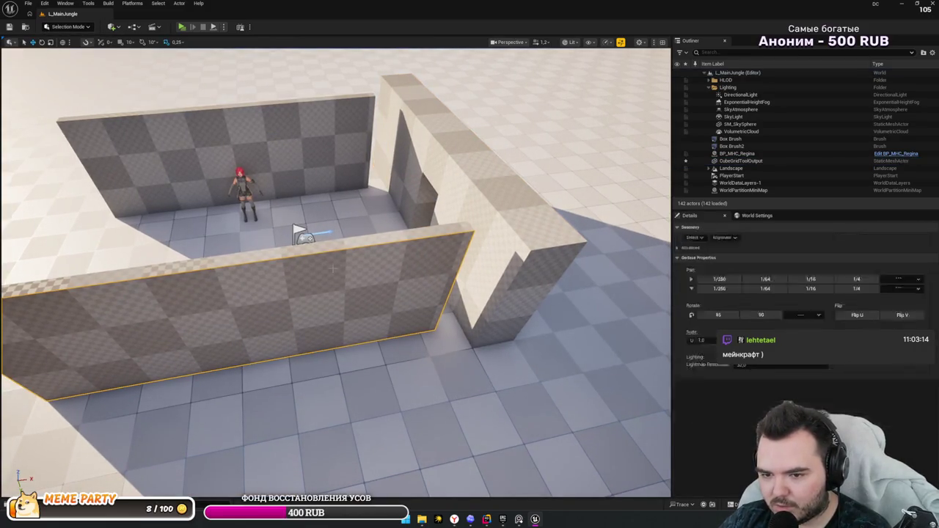
left_click(730, 139)
key("Delete")
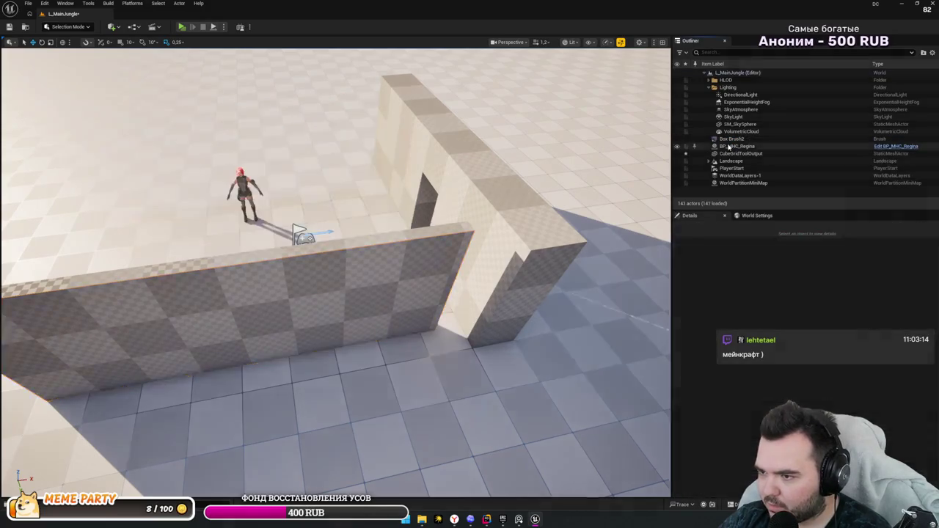
left_click(731, 139)
key("Delete")
- Select the new cube-grid wall mesh and cycle through Landscape and Foliage modes back to Modeling
left_click(473, 171)
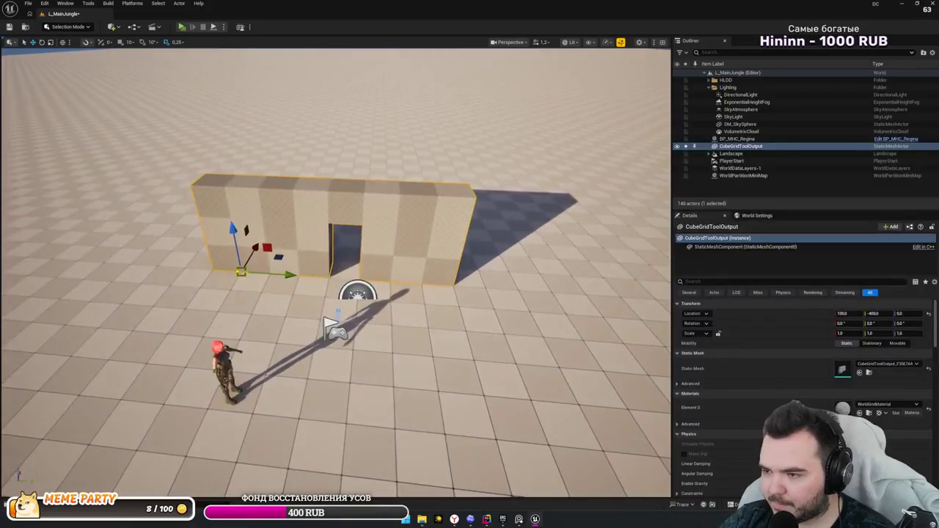
mouse_move(336, 272)
left_mouse_down()
mouse_move(279, 273)
mouse_move(333, 271)
mouse_move(462, 219)
left_mouse_up()
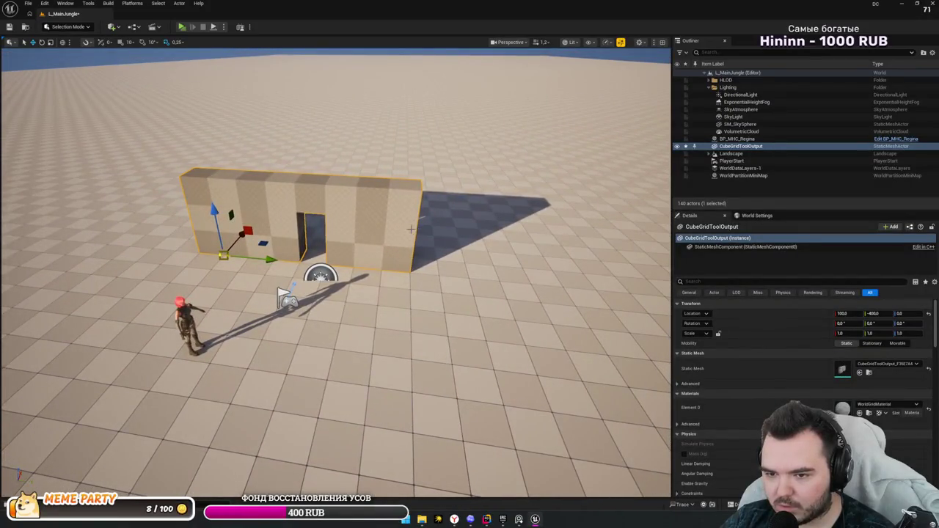
key("shift+2")
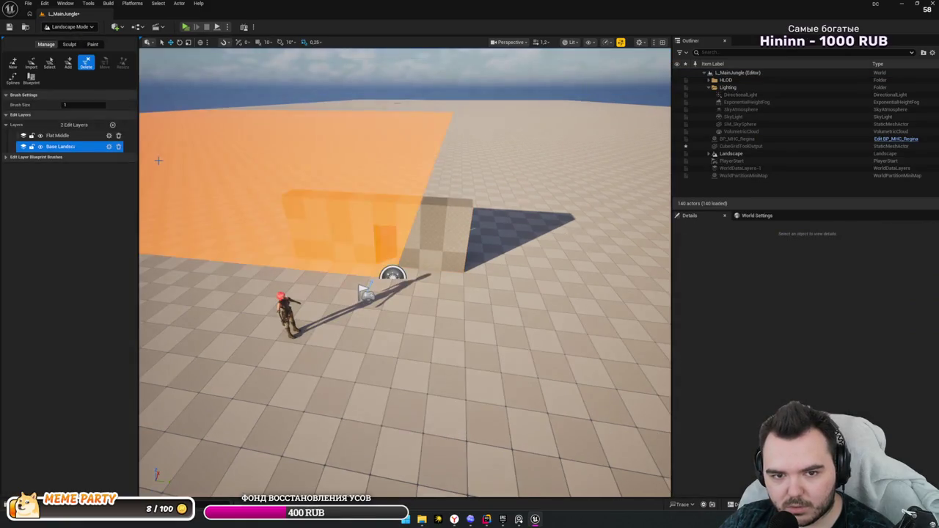
key("shift+3")
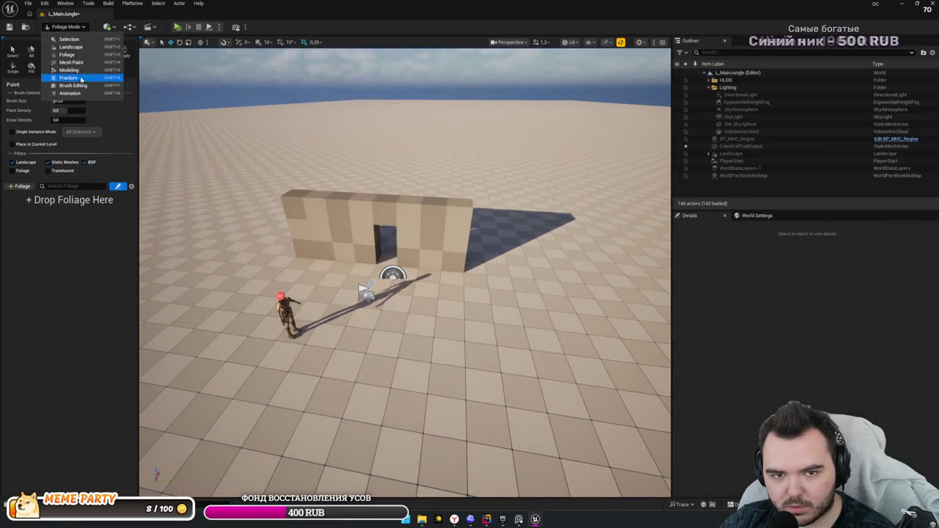
key("shift+5")
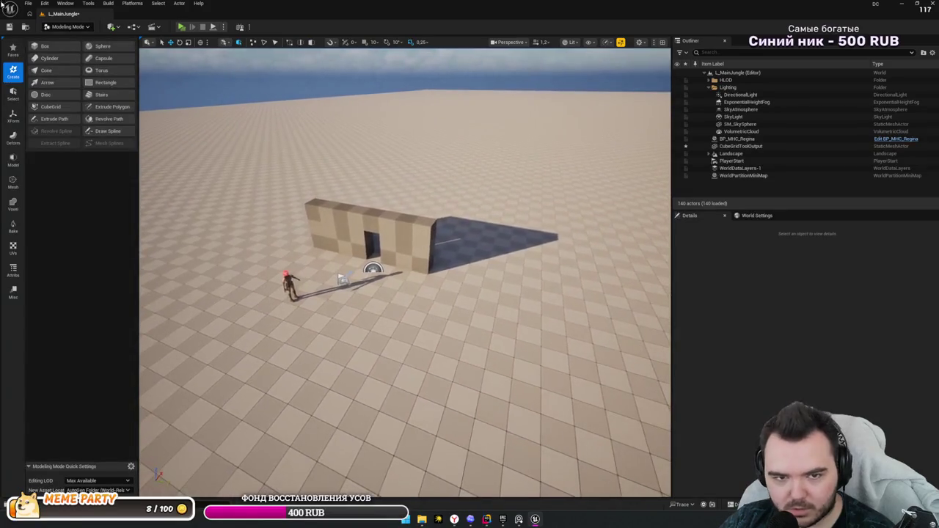
- Start a new Cube Grid edit and raise a floor strip at the wall's far end into a tall wall
left_click(51, 107)
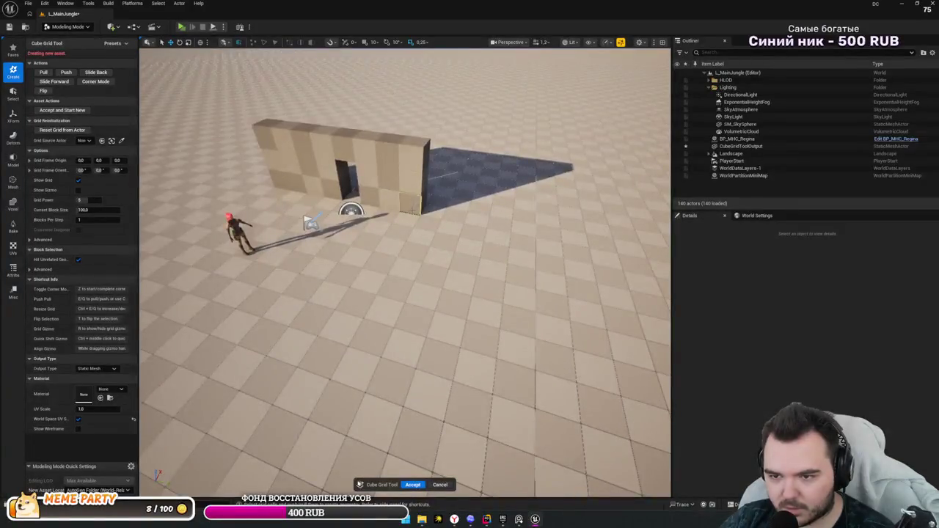
left_click_drag(400, 196, 399, 196)
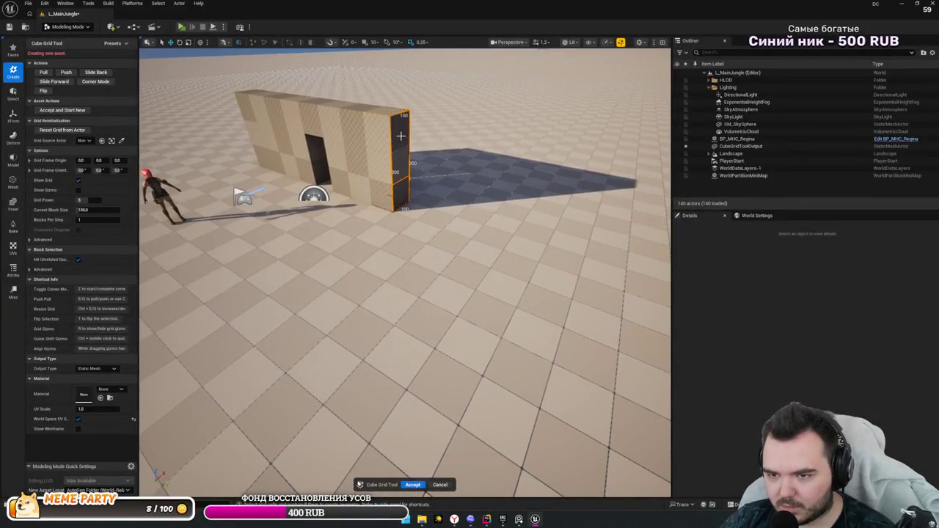
left_click_drag(400, 136, 400, 135)
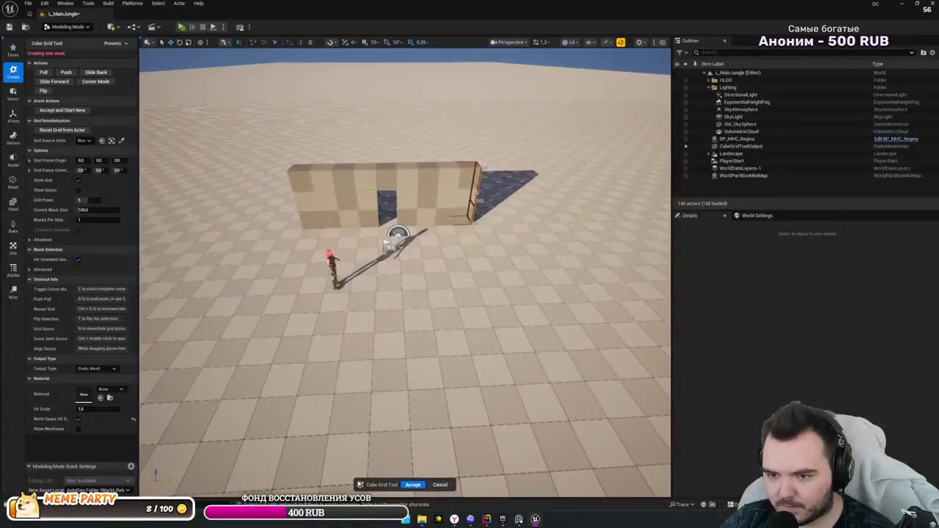
left_click(308, 201)
left_click_drag(339, 228, 339, 228)
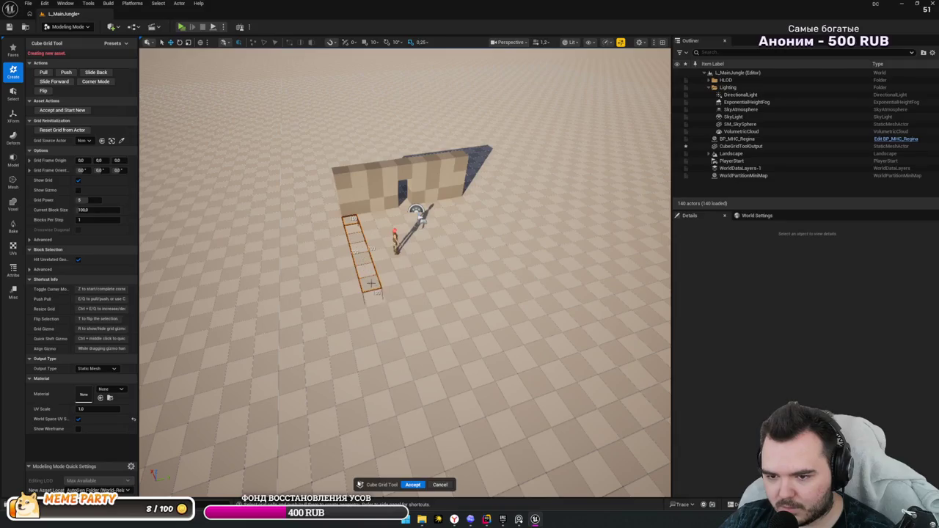
left_click_drag(403, 322, 403, 322)
left_click_drag(301, 194, 352, 187)
key("e")
key("e")
key("e")
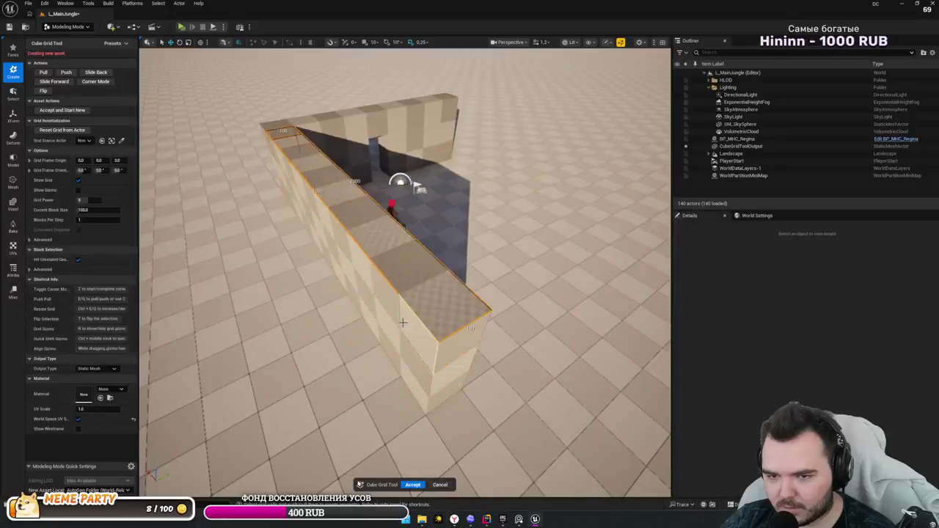
- Pull another floor strip up into a wall and mark the next strip beside the enclosure
left_click_drag(457, 249, 456, 249)
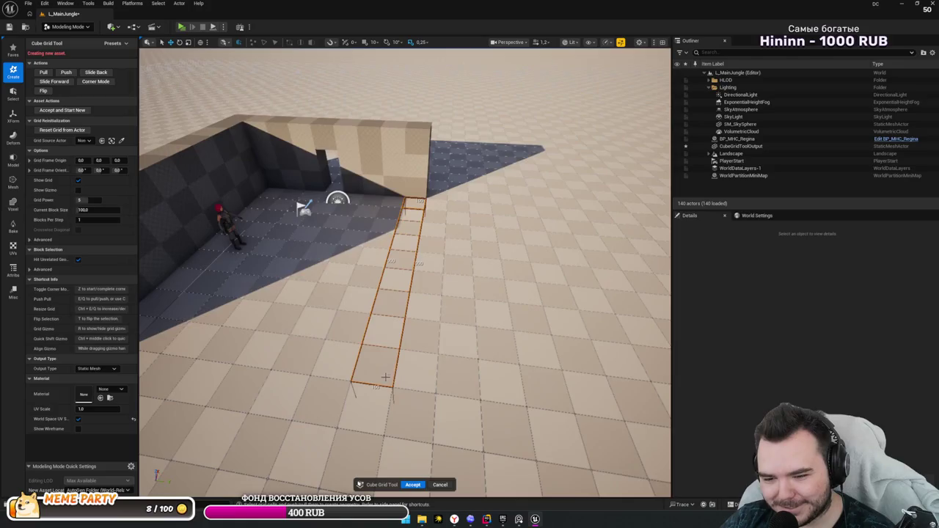
left_click_drag(385, 377, 343, 369)
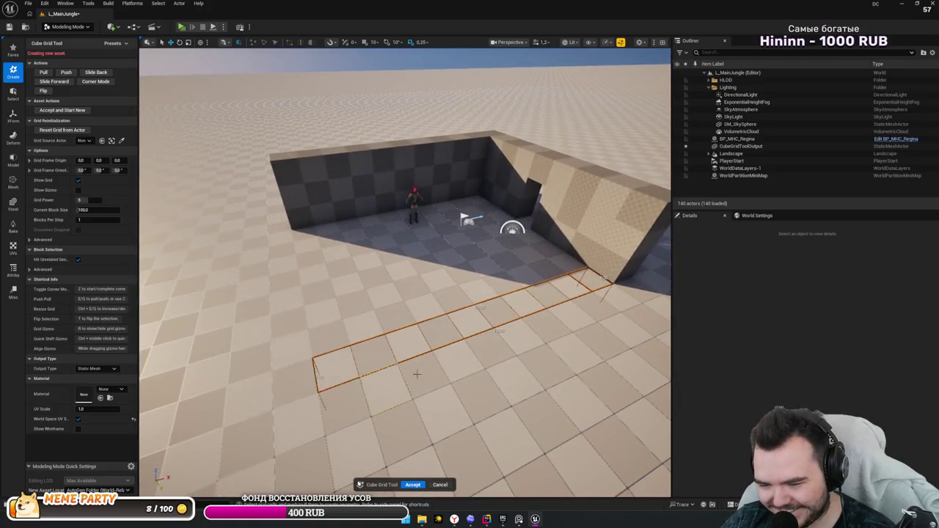
key("e")
key("e")
key("e")
mouse_move(416, 374)
left_mouse_down()
mouse_move(513, 359)
mouse_move(491, 370)
mouse_move(317, 317)
left_mouse_up()
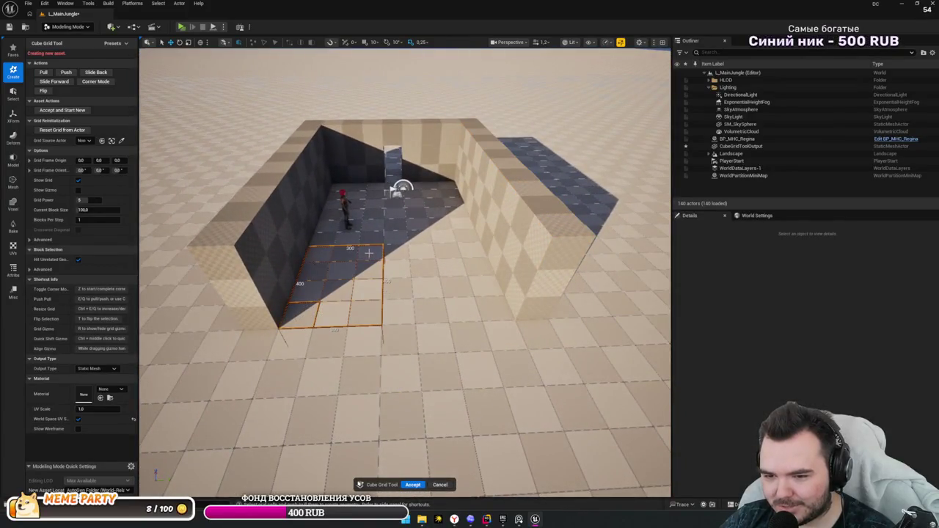
left_click_drag(363, 254, 429, 298)
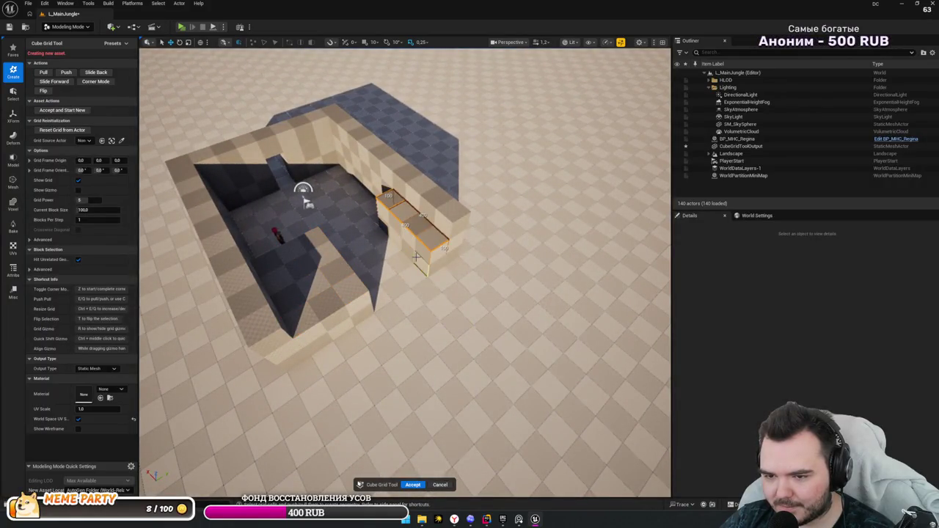
mouse_move(308, 204)
left_mouse_down()
mouse_move(287, 226)
mouse_move(293, 275)
mouse_move(363, 193)
mouse_move(363, 222)
mouse_move(346, 228)
left_mouse_up()
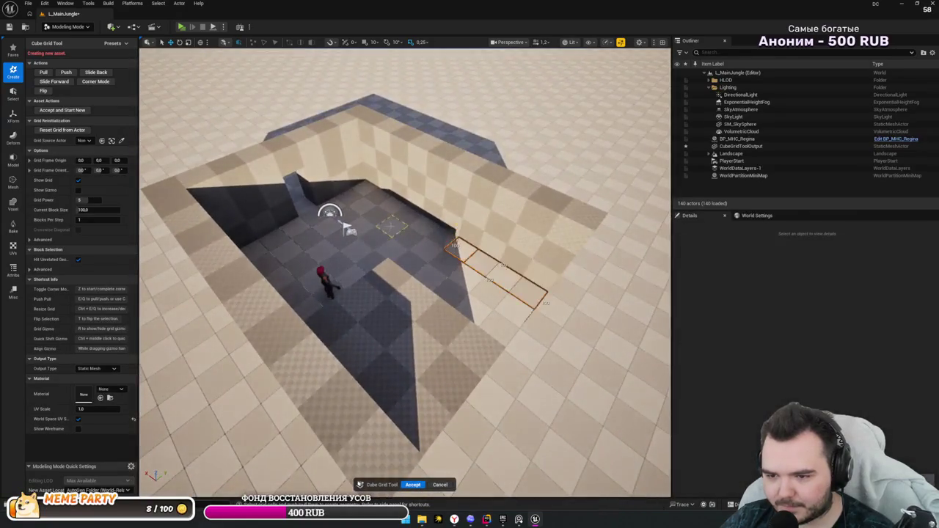
- Select a wall cell and fly around the walled pit to inspect the enclosure
left_click(489, 198)
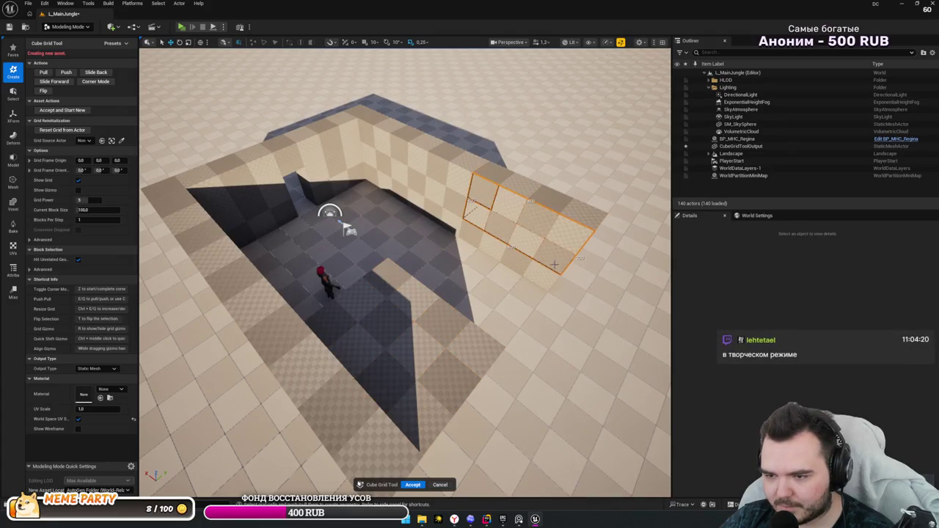
mouse_move(331, 216)
left_mouse_down()
mouse_move(356, 231)
mouse_move(367, 206)
mouse_move(357, 214)
left_mouse_up()
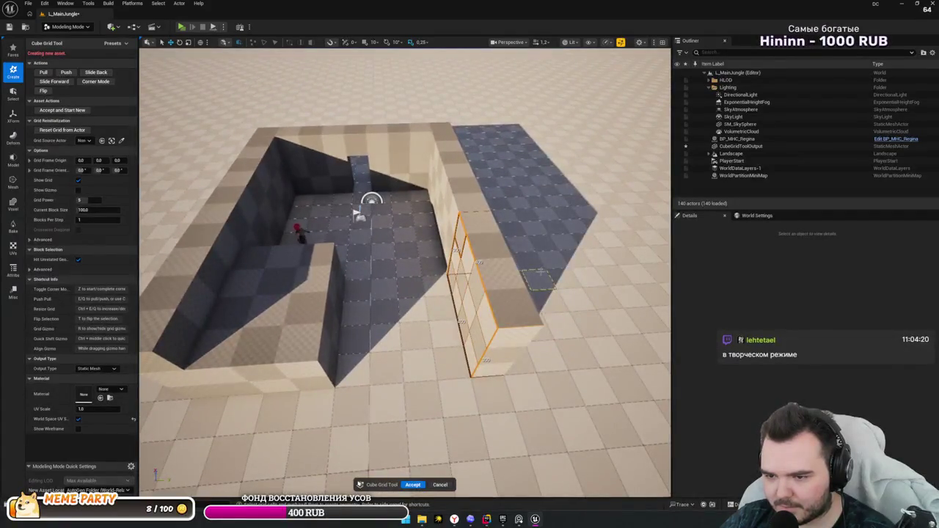
mouse_move(539, 273)
left_mouse_down()
mouse_move(492, 278)
mouse_move(513, 236)
mouse_move(443, 272)
left_mouse_up()
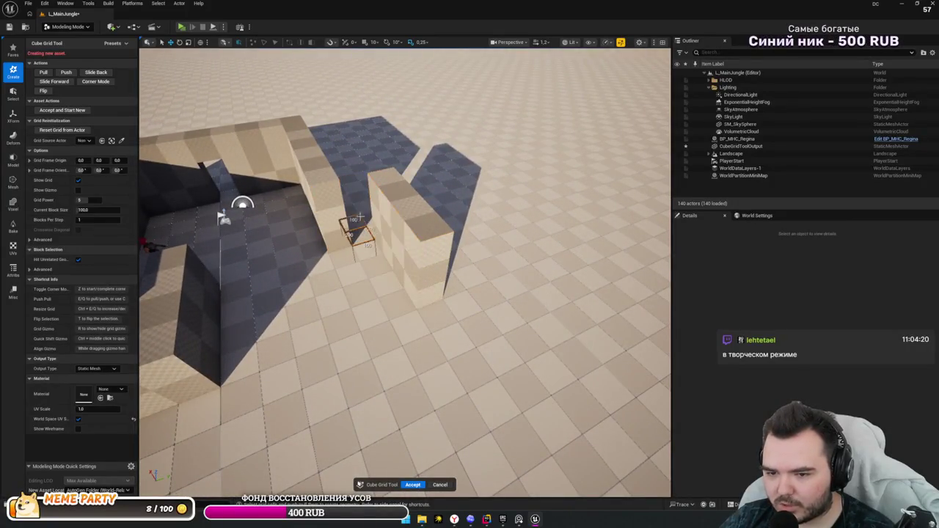
left_click_drag(390, 267, 272, 220)
scroll(404, 293, "down", 3)
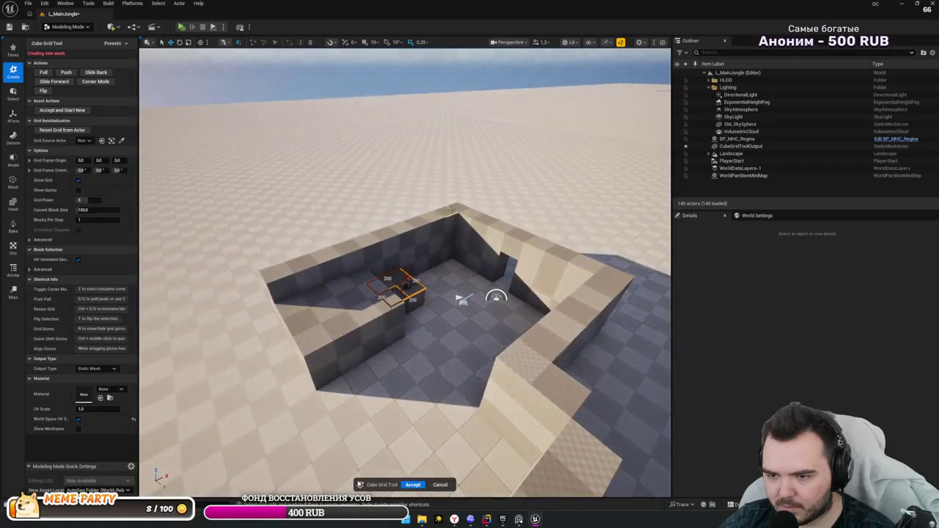
left_click_drag(277, 282, 321, 284)
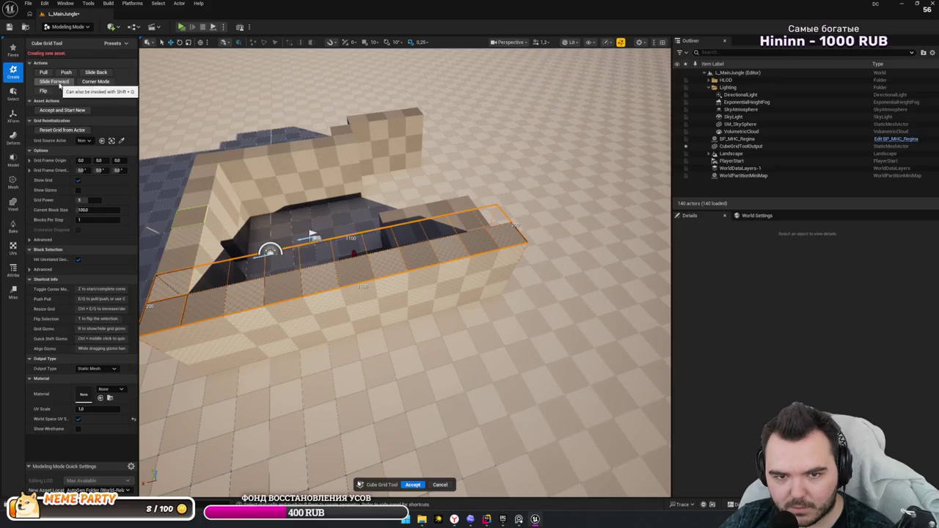
left_click_drag(403, 294, 447, 297)
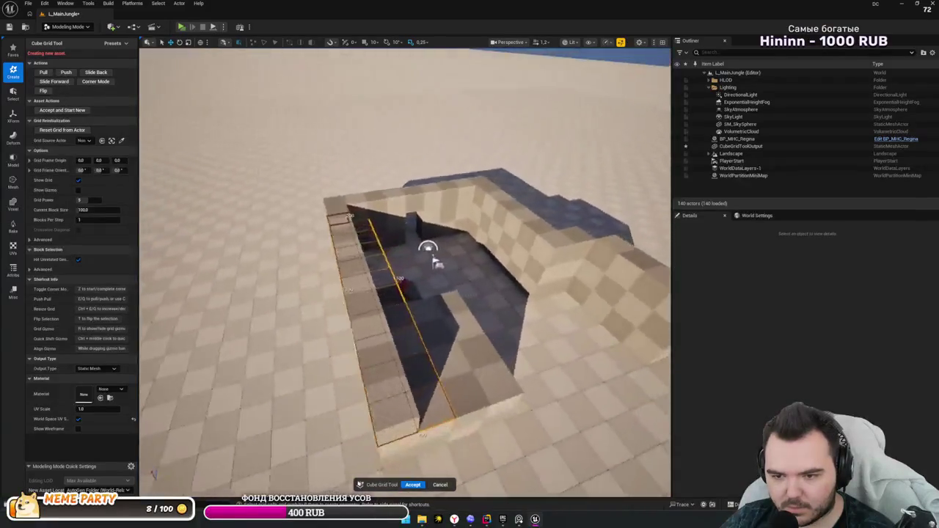
mouse_move(436, 263)
left_mouse_down()
mouse_move(461, 292)
mouse_move(462, 325)
mouse_move(334, 186)
mouse_move(441, 306)
left_mouse_up()
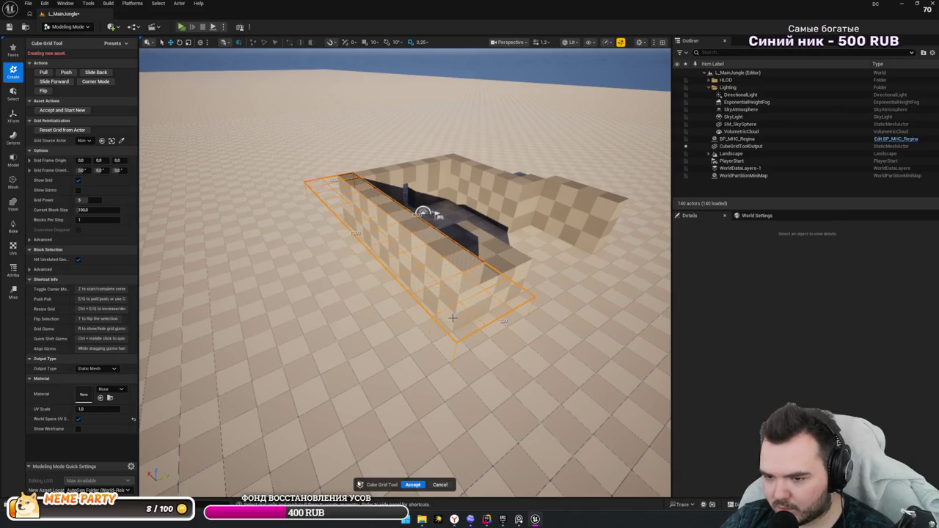
- Select the whole side wall face and engage Corner Mode
left_click(458, 330)
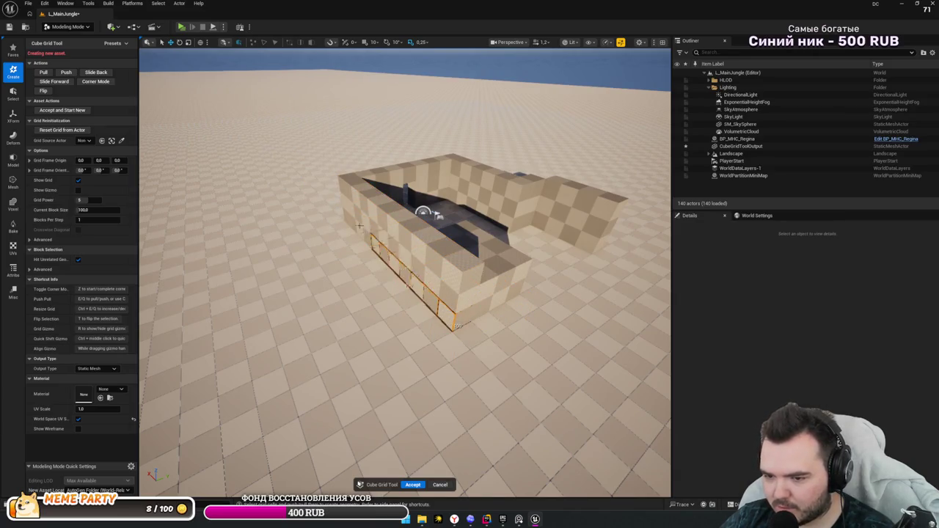
mouse_move(359, 226)
left_mouse_down()
mouse_move(339, 185)
mouse_move(441, 168)
left_mouse_up()
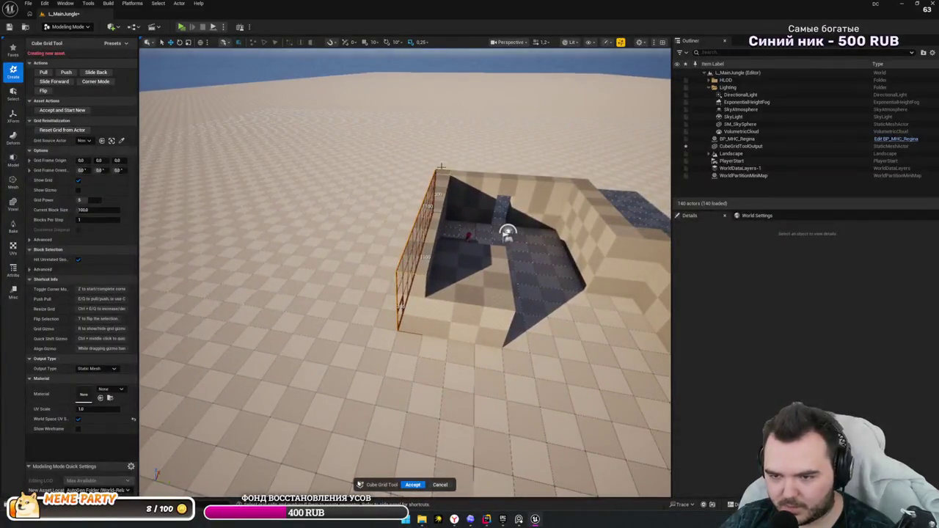
left_click(97, 81)
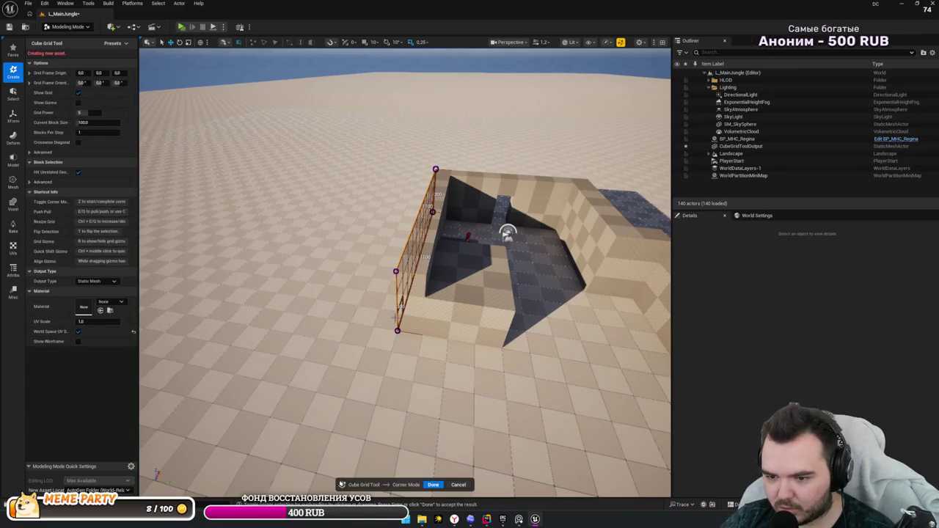
- Orbit to face the selected wall and finish corner editing with Done
left_click_drag(364, 317, 421, 329)
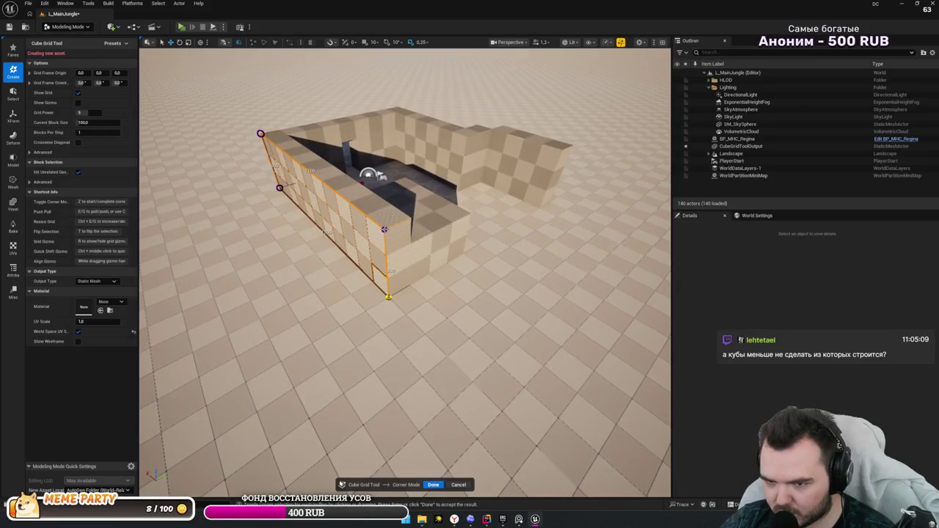
left_click_drag(383, 232, 462, 251)
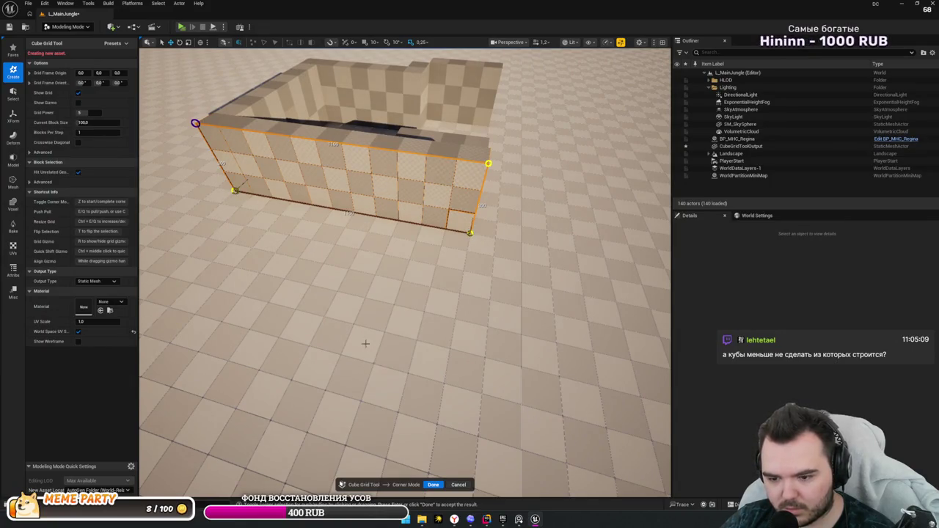
left_click(434, 485)
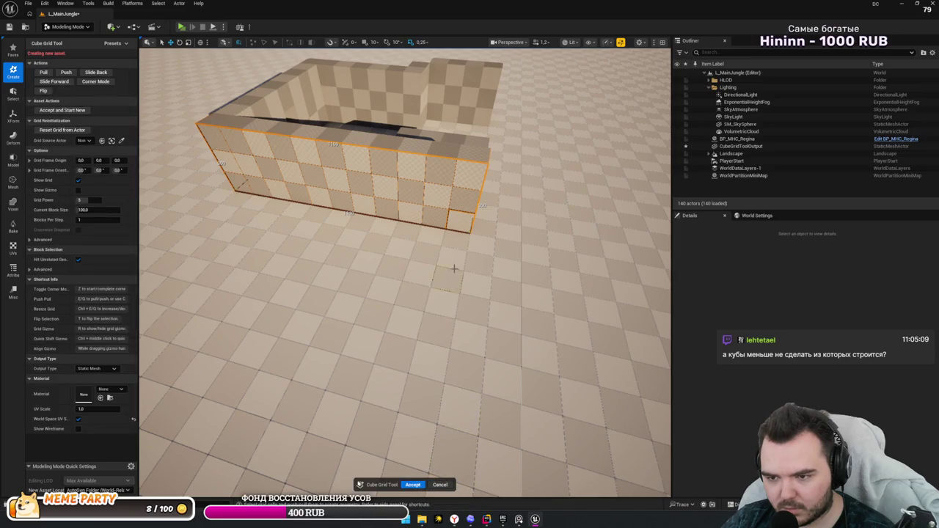
- Re-anchor the building grid on the front wall and expand the grid origin X, Y, Z values
left_click(456, 217)
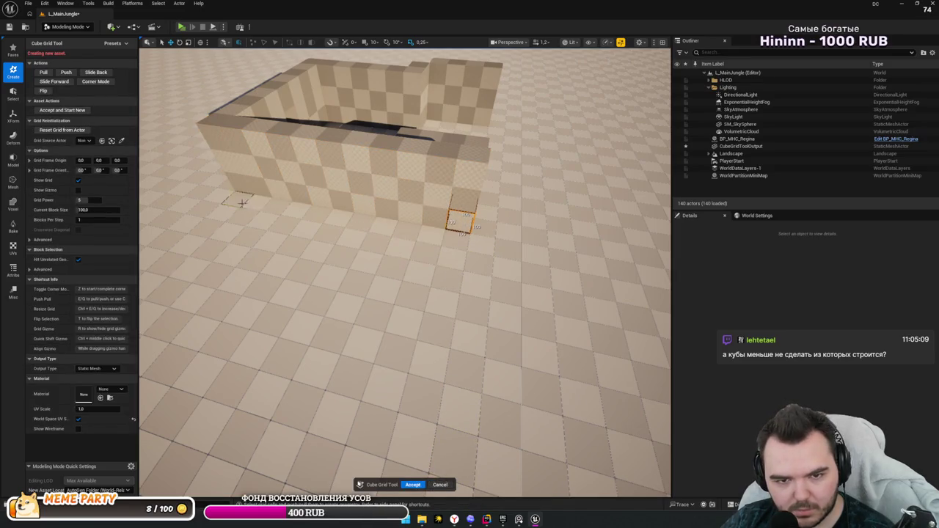
key("w")
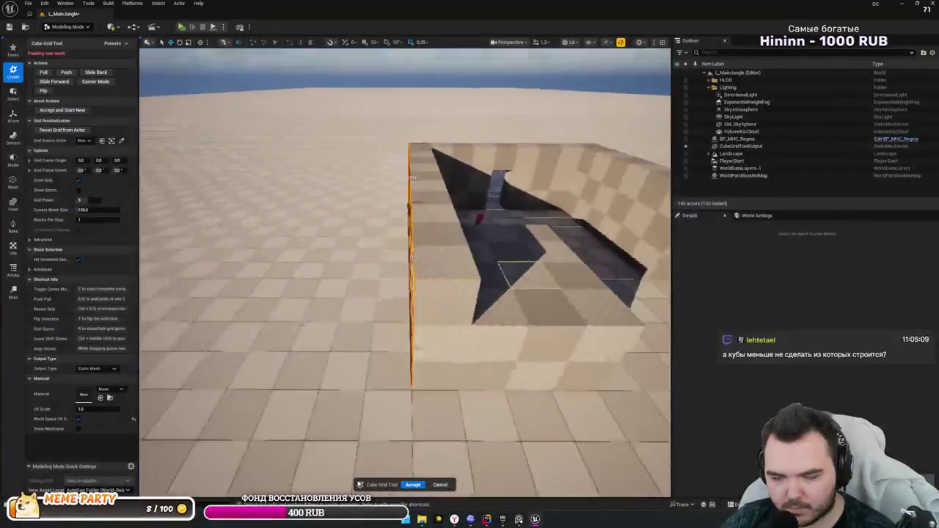
key("s")
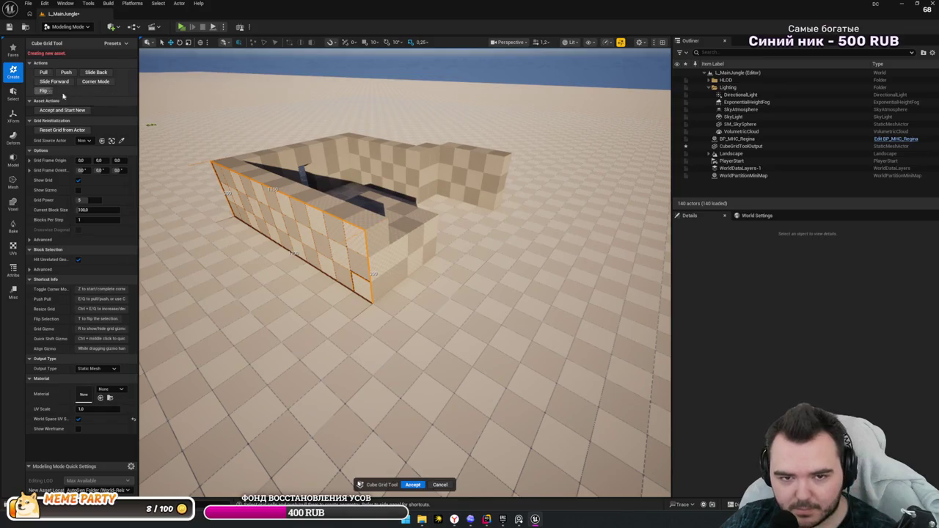
key("f")
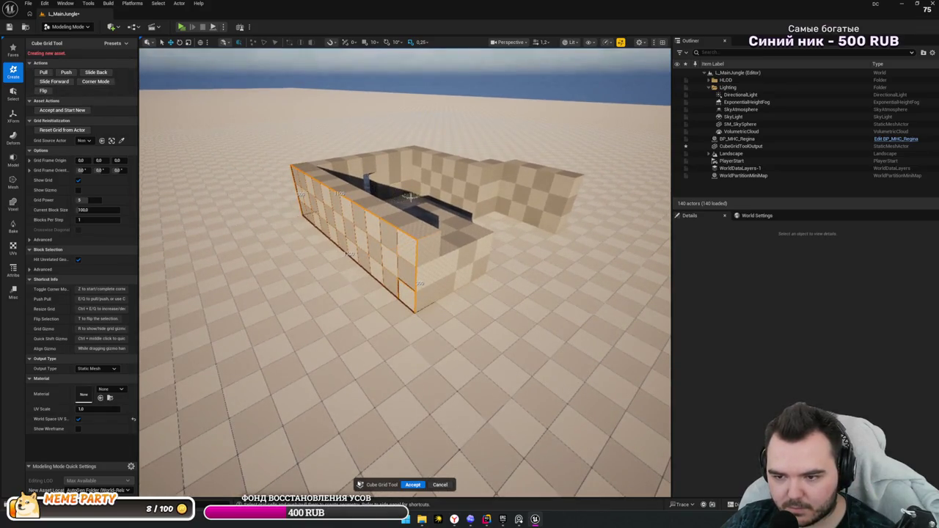
left_click_drag(417, 198, 396, 202)
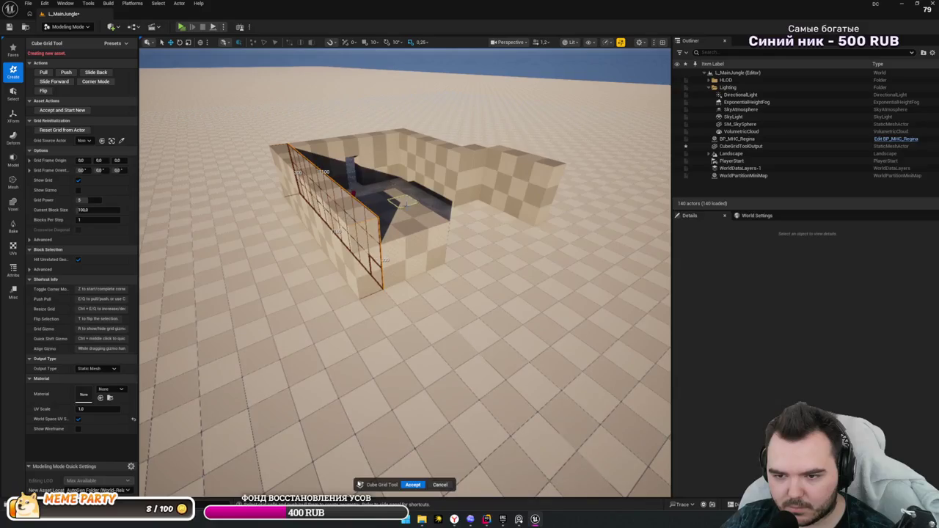
left_click(408, 206)
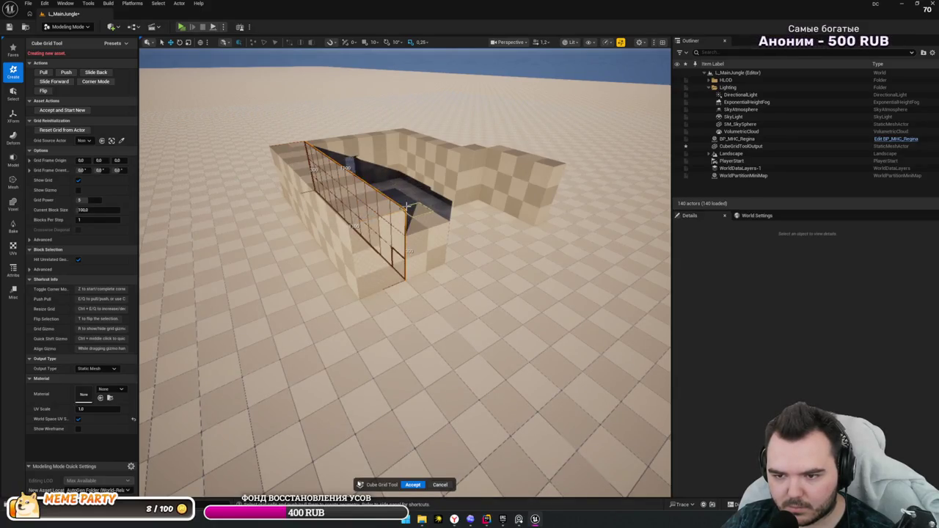
mouse_move(408, 206)
left_mouse_down()
mouse_move(338, 212)
mouse_move(470, 261)
mouse_move(357, 204)
left_mouse_up()
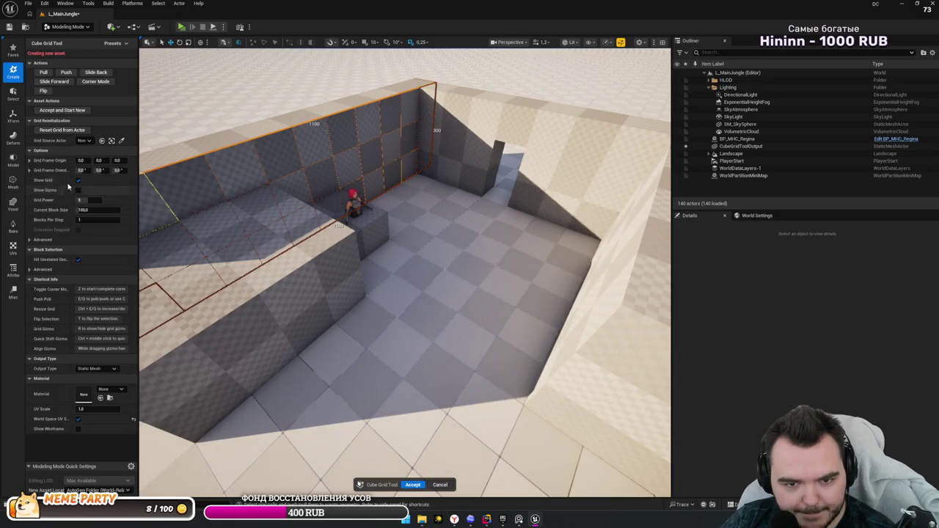
left_click(29, 160)
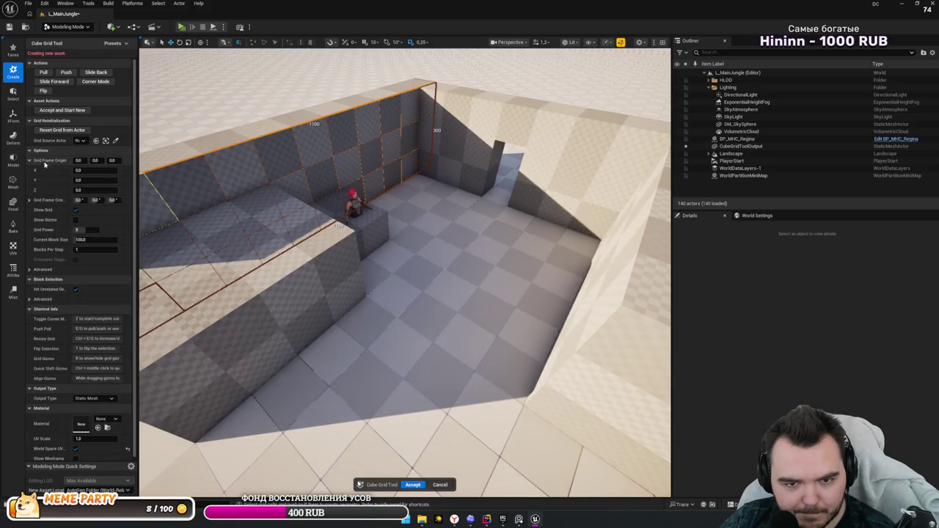
- Set the grid origin X back to 0 and the Grid Frame Orientation X to 0
mouse_move(96, 170)
left_mouse_down()
mouse_move(72, 170)
mouse_move(132, 170)
left_mouse_up()
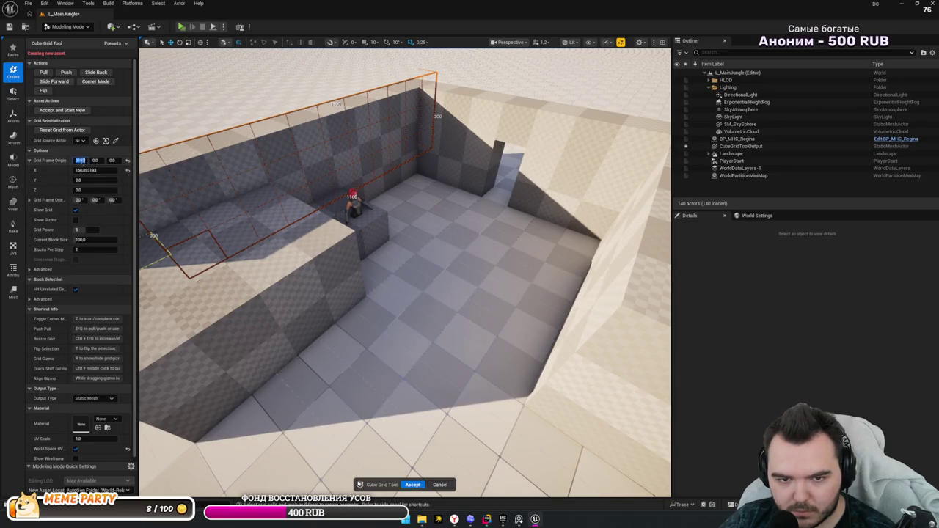
key("Return")
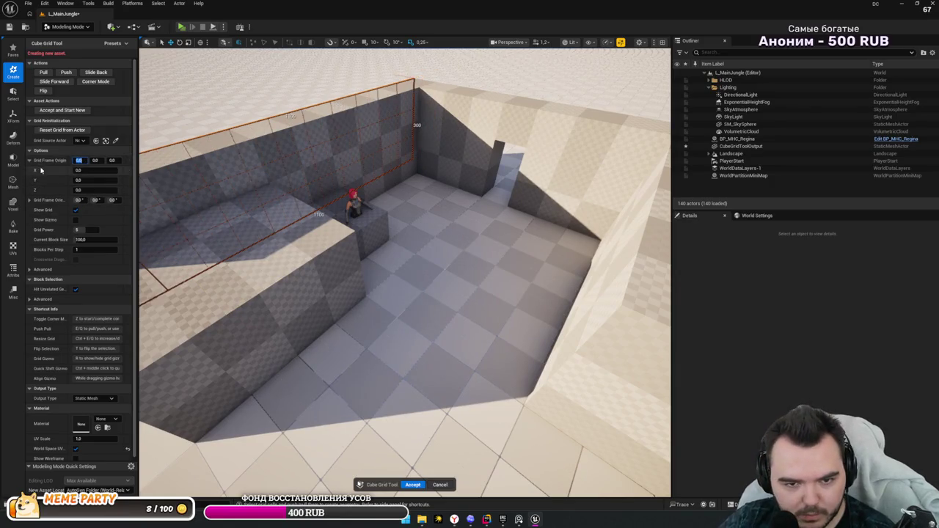
left_click(29, 160)
left_click(30, 170)
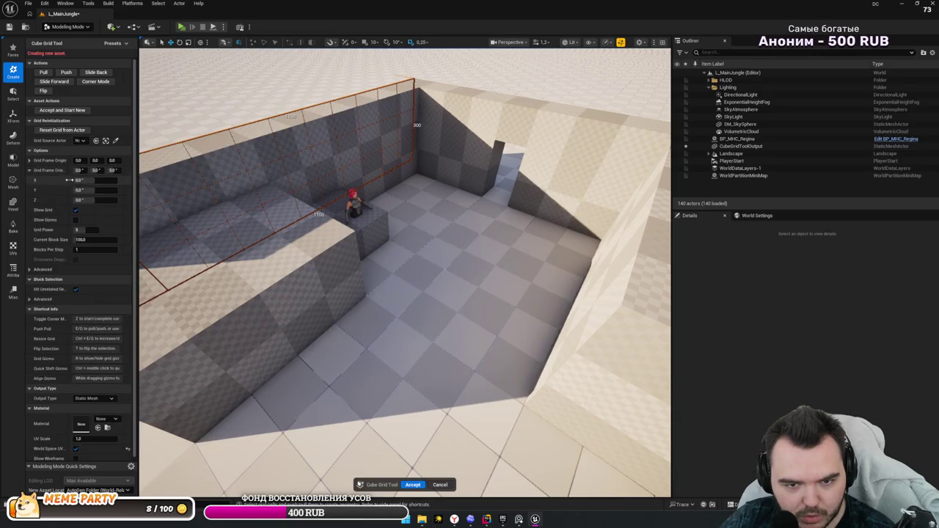
left_click_drag(80, 175, 59, 174)
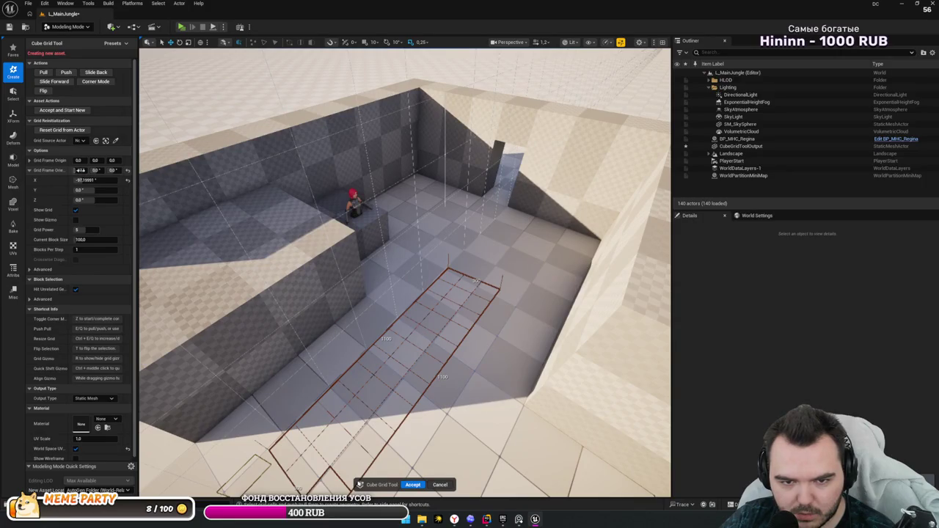
type("0")
key("Return")
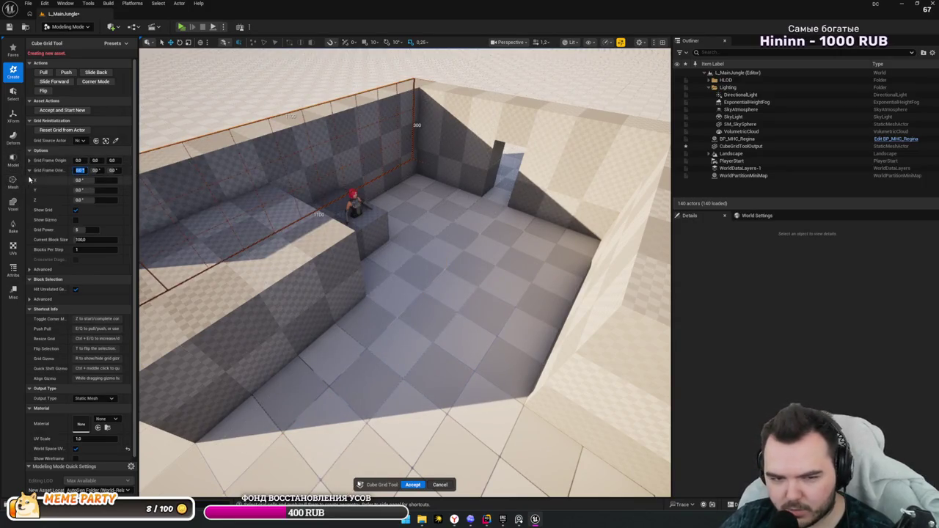
left_click(30, 170)
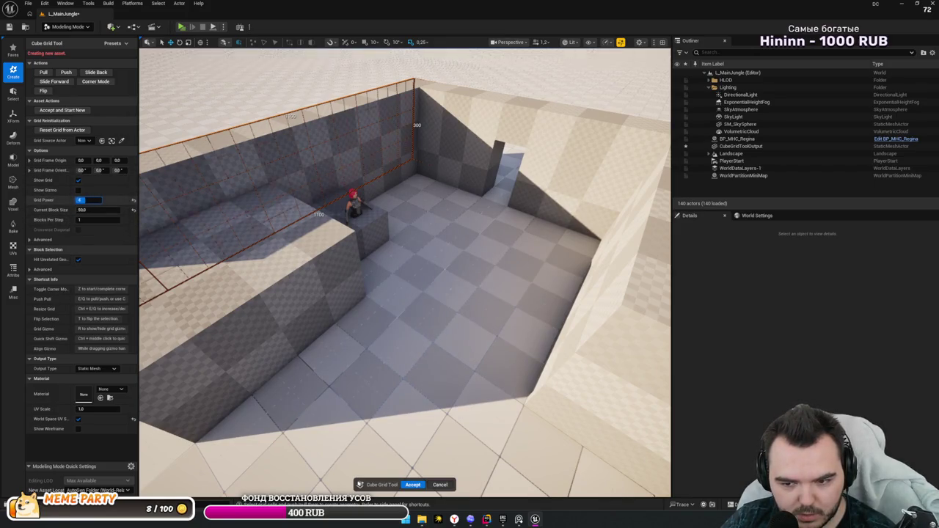
- Set Grid Power to 3 for 25-unit blocks and push selected cells into the outer wall
type("3")
key("Return")
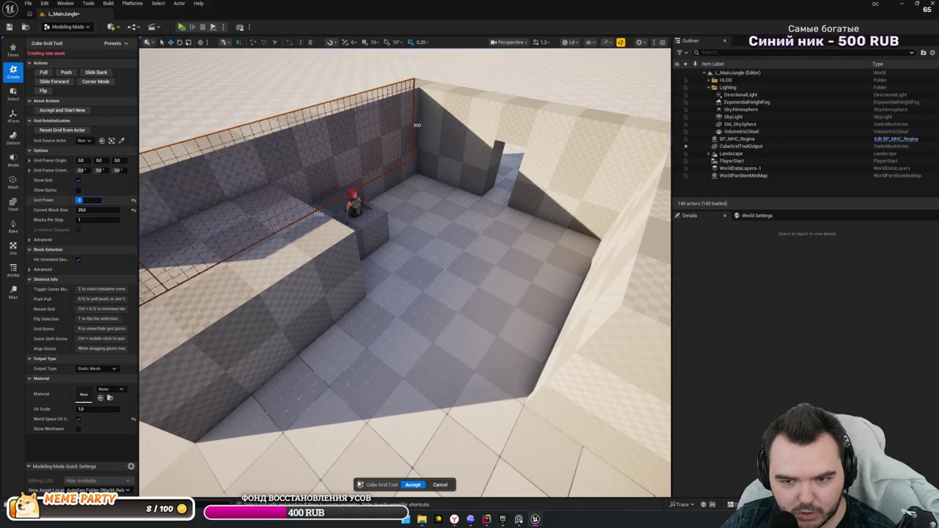
left_click(330, 200)
mouse_move(354, 176)
left_mouse_down()
mouse_move(353, 220)
mouse_move(420, 226)
mouse_move(395, 228)
mouse_move(368, 213)
left_mouse_up()
key("q")
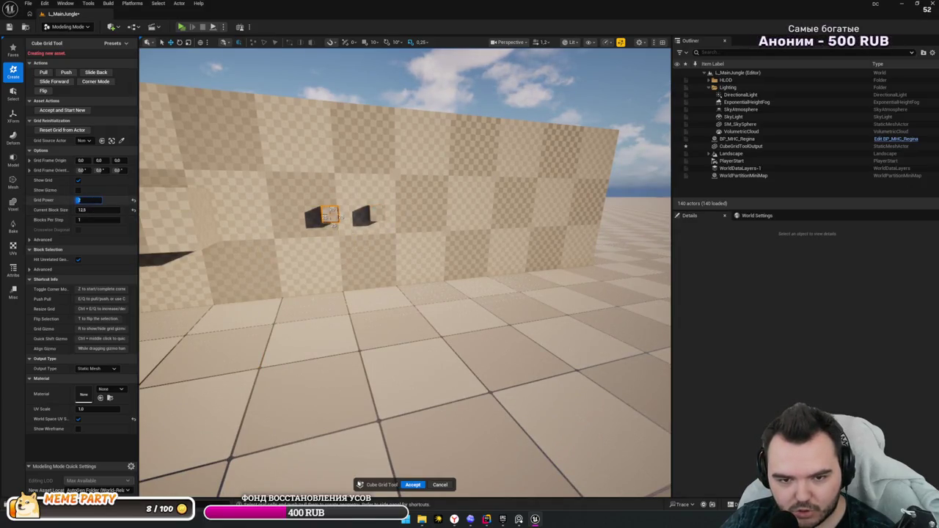
- Enlarge the grid blocks to 100 units and push selected wall cells in with Q
scroll(387, 266, "up", 10)
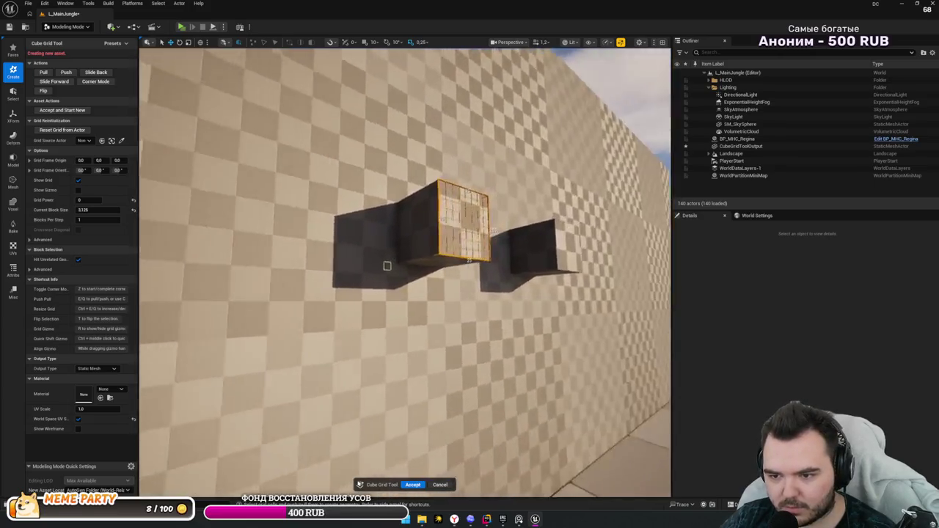
mouse_move(387, 265)
left_mouse_down()
mouse_move(396, 220)
mouse_move(377, 250)
mouse_move(438, 228)
left_mouse_up()
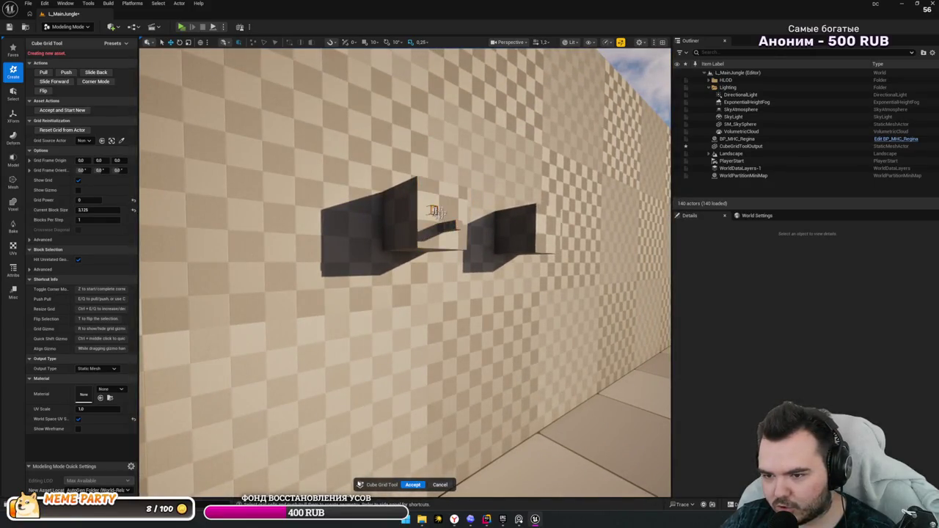
mouse_move(463, 206)
left_mouse_down()
mouse_move(445, 264)
mouse_move(557, 276)
mouse_move(513, 308)
mouse_move(620, 423)
mouse_move(620, 355)
mouse_move(366, 235)
mouse_move(263, 199)
left_mouse_up()
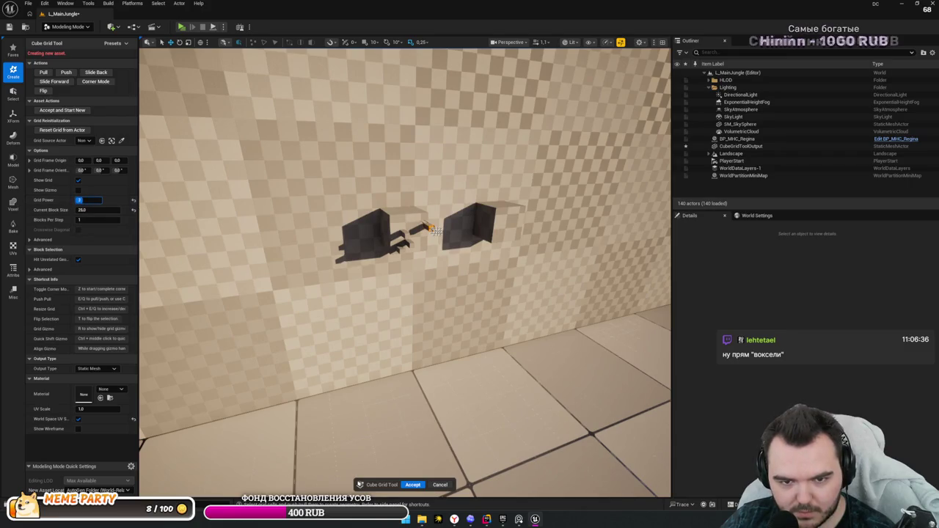
key("ctrl+e")
key("ctrl+e")
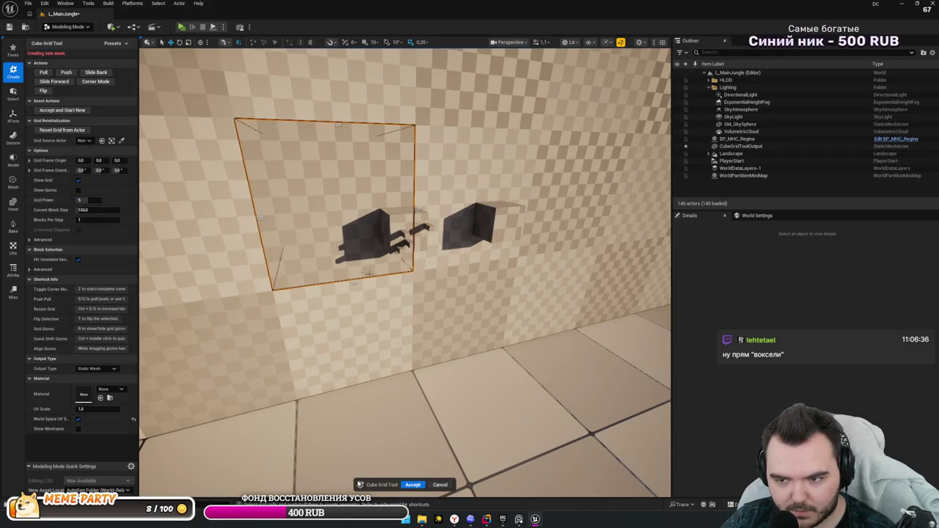
scroll(368, 271, "down", 6)
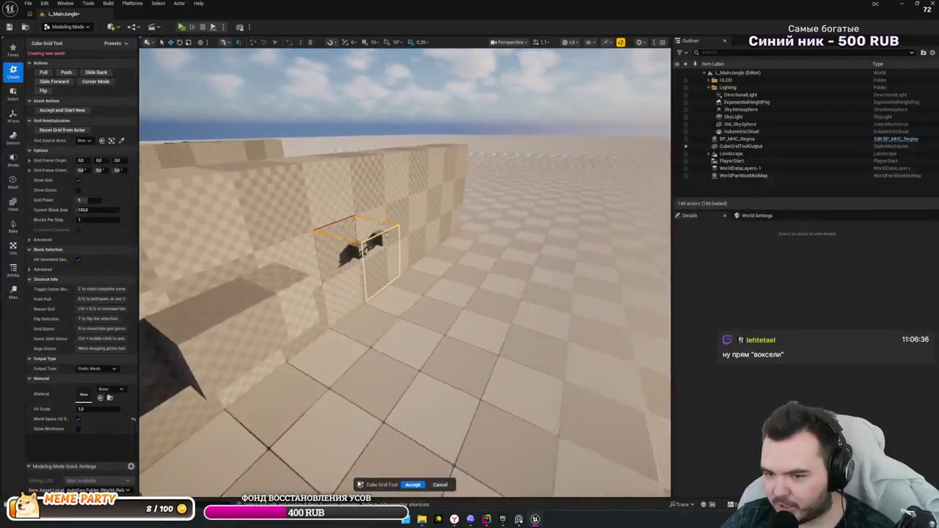
scroll(370, 242, "up", 5)
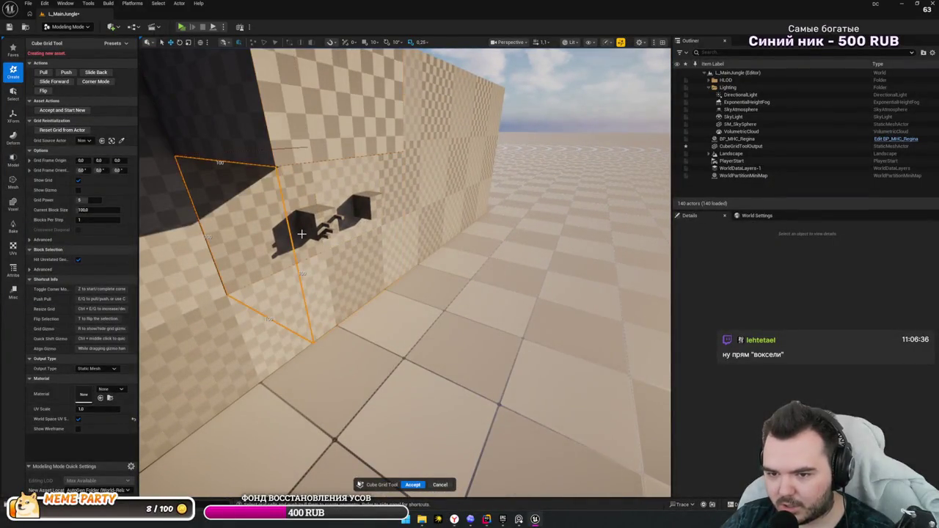
mouse_move(302, 233)
left_mouse_down()
mouse_move(499, 234)
mouse_move(401, 229)
left_mouse_up()
left_click(421, 233)
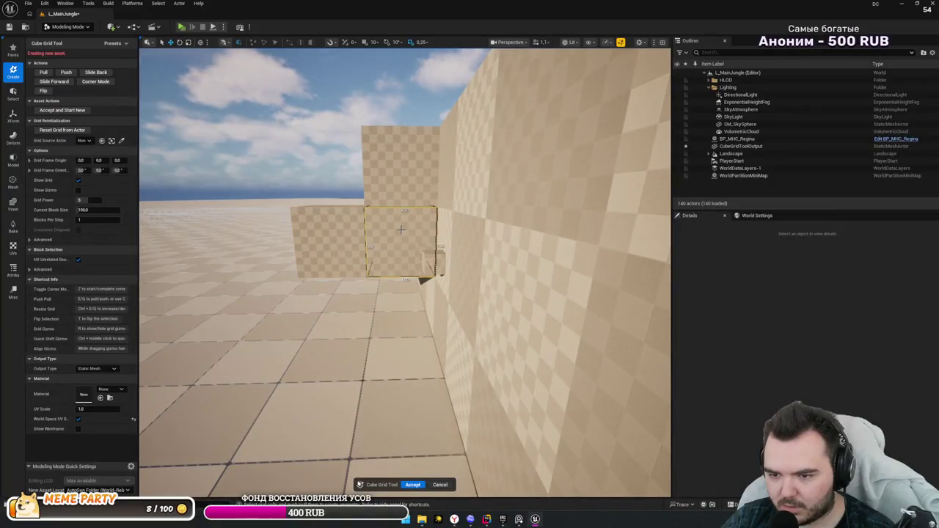
key("q")
key("q")
key("q")
- Push more blocks into the wall, then fill the stepped recess back in with E
mouse_move(402, 230)
left_mouse_down()
mouse_move(389, 223)
mouse_move(432, 231)
left_mouse_up()
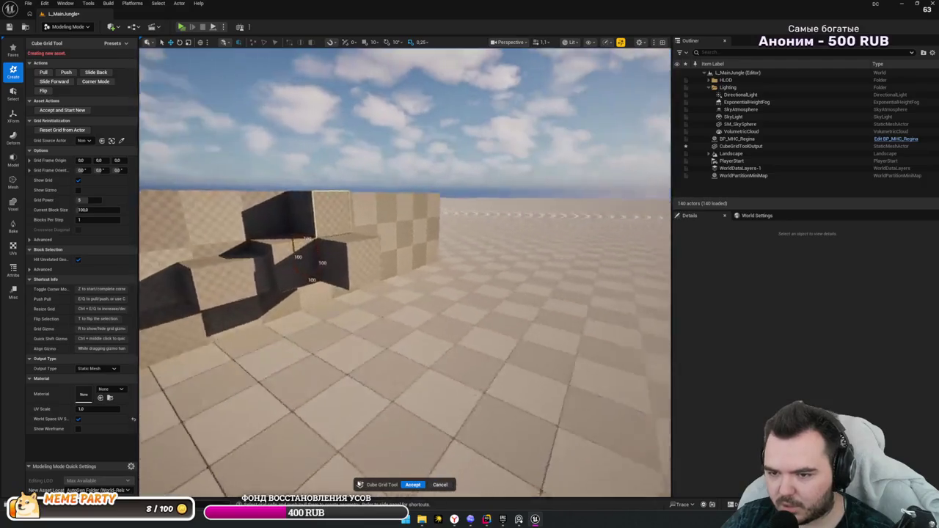
left_click_drag(290, 236, 290, 235)
key("e")
key("e")
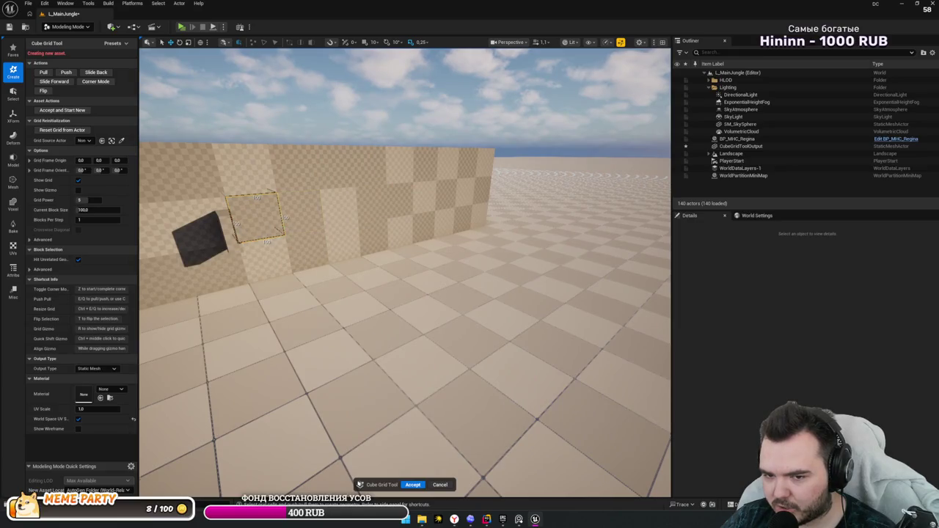
left_click_drag(352, 249, 279, 247)
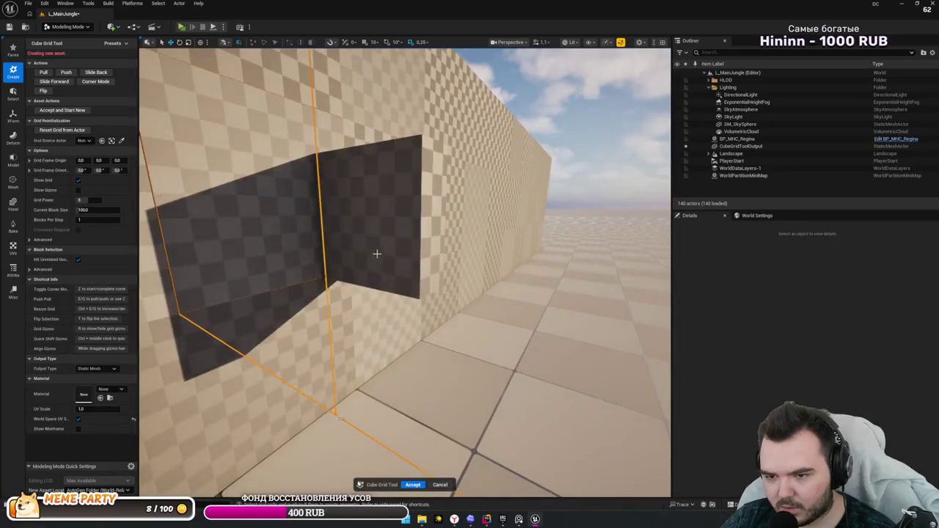
mouse_move(376, 254)
left_mouse_down()
mouse_move(364, 256)
mouse_move(381, 242)
mouse_move(366, 249)
mouse_move(374, 251)
left_mouse_up()
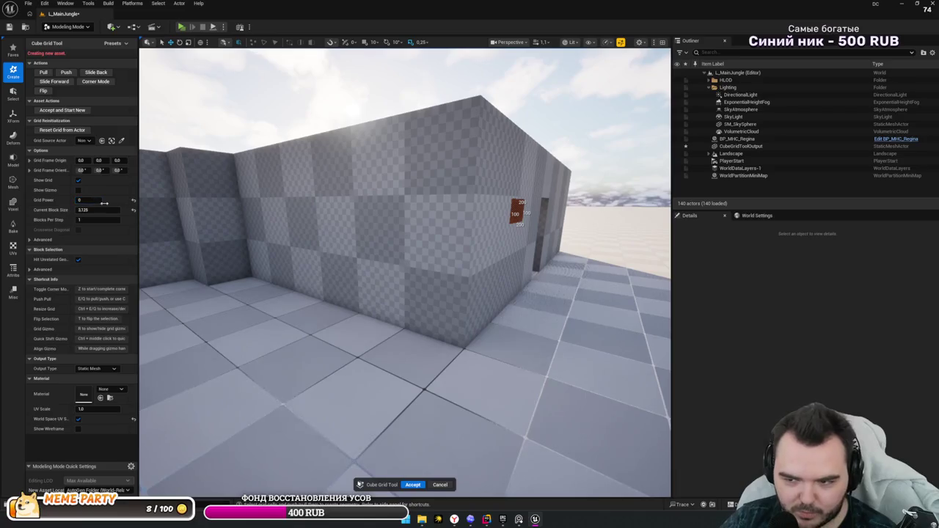
- Select a small patch inside the wall notch on the enclosure's left side
mouse_move(382, 242)
left_mouse_down()
mouse_move(434, 235)
mouse_move(424, 256)
left_mouse_up()
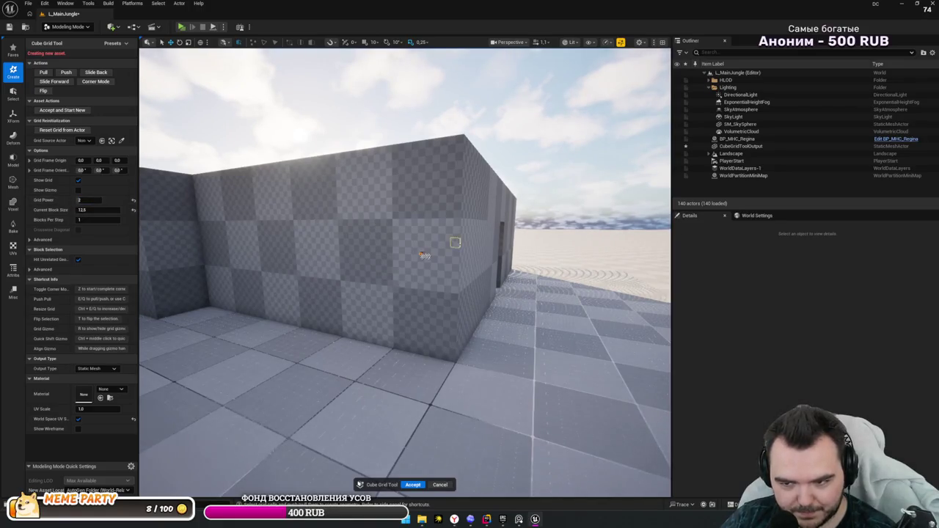
left_click_drag(425, 255, 379, 274)
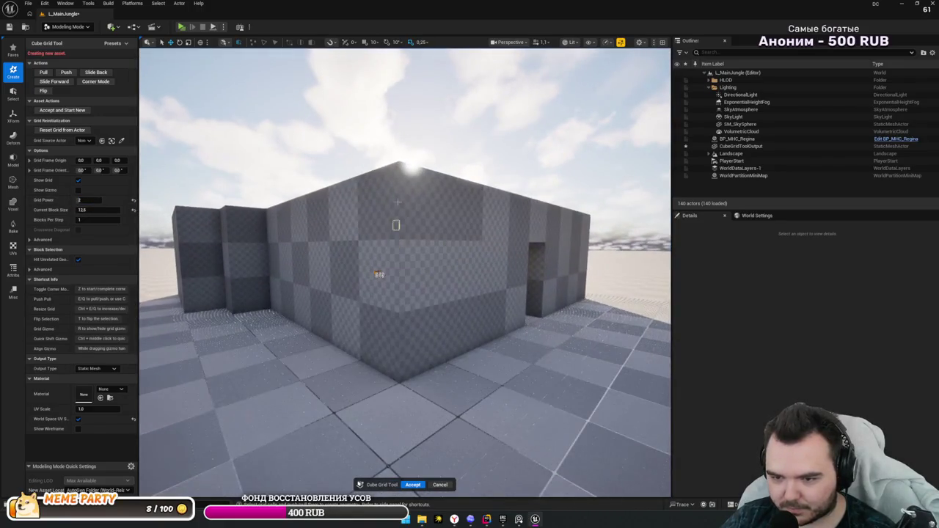
mouse_move(435, 202)
left_mouse_down()
mouse_move(418, 227)
mouse_move(428, 209)
mouse_move(409, 282)
left_mouse_up()
left_click(428, 209)
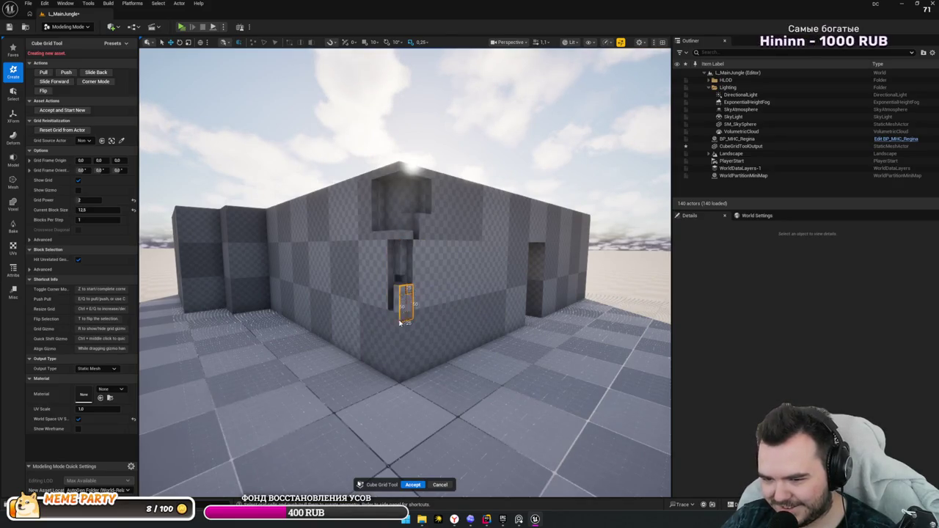
mouse_move(402, 363)
left_mouse_down()
mouse_move(393, 312)
mouse_move(399, 331)
left_mouse_up()
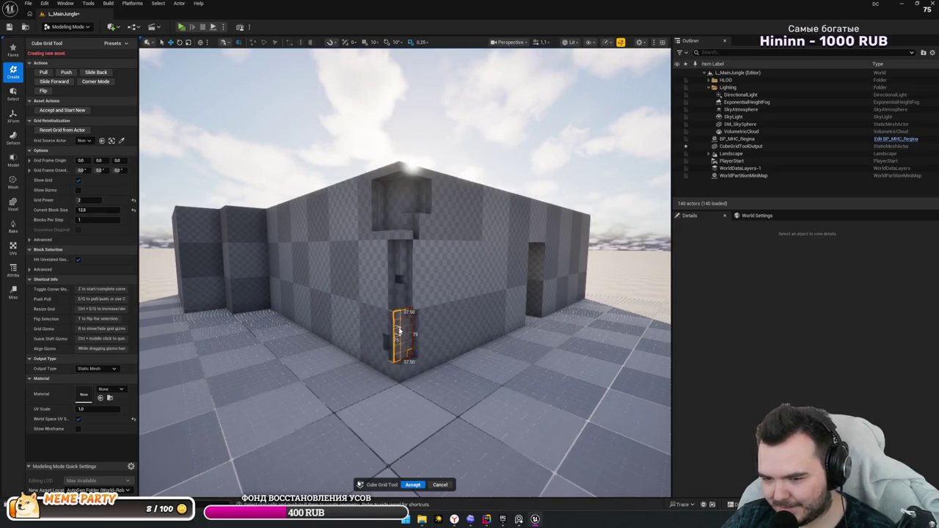
- Move around to the building's outer wall and make the grid blocks finer with Ctrl+Q
left_click_drag(443, 359, 339, 245)
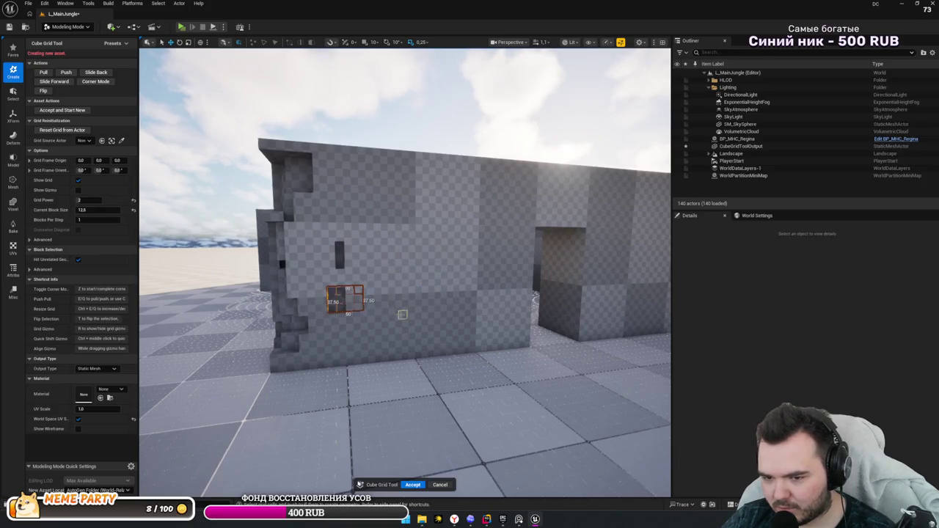
mouse_move(402, 314)
left_mouse_down()
mouse_move(417, 304)
mouse_move(377, 330)
mouse_move(476, 293)
mouse_move(435, 282)
left_mouse_up()
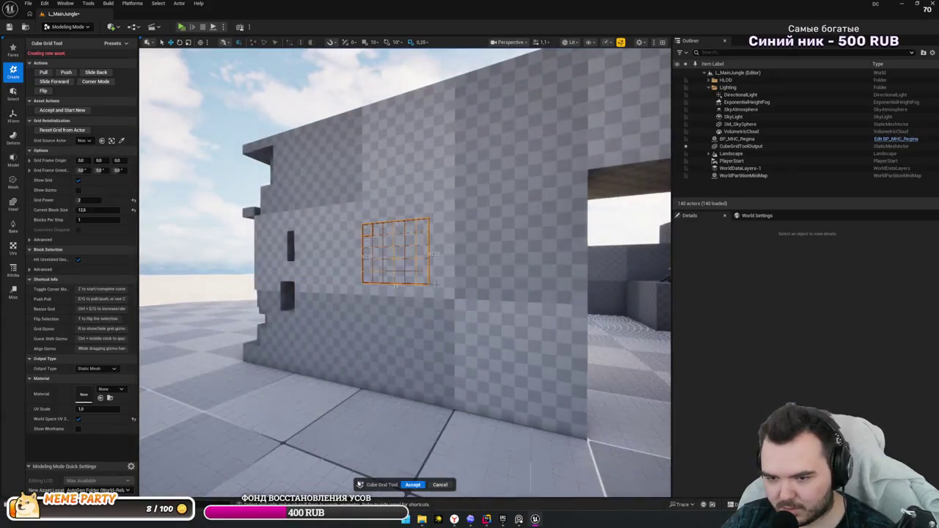
left_click_drag(475, 307, 452, 301)
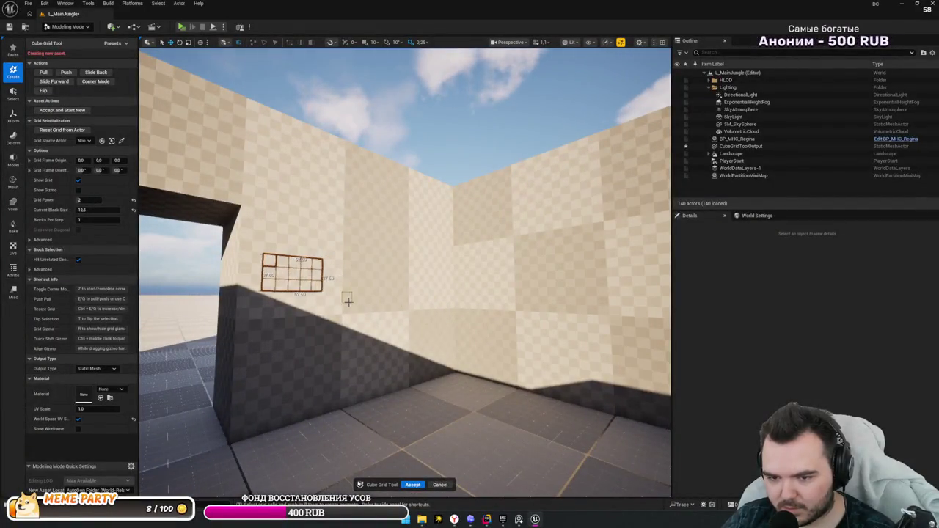
mouse_move(348, 301)
left_mouse_down()
mouse_move(518, 248)
mouse_move(440, 272)
left_mouse_up()
mouse_move(265, 278)
left_mouse_down()
mouse_move(396, 293)
mouse_move(477, 256)
left_mouse_up()
mouse_move(587, 278)
left_mouse_down()
mouse_move(484, 253)
mouse_move(358, 253)
mouse_move(263, 194)
left_mouse_up()
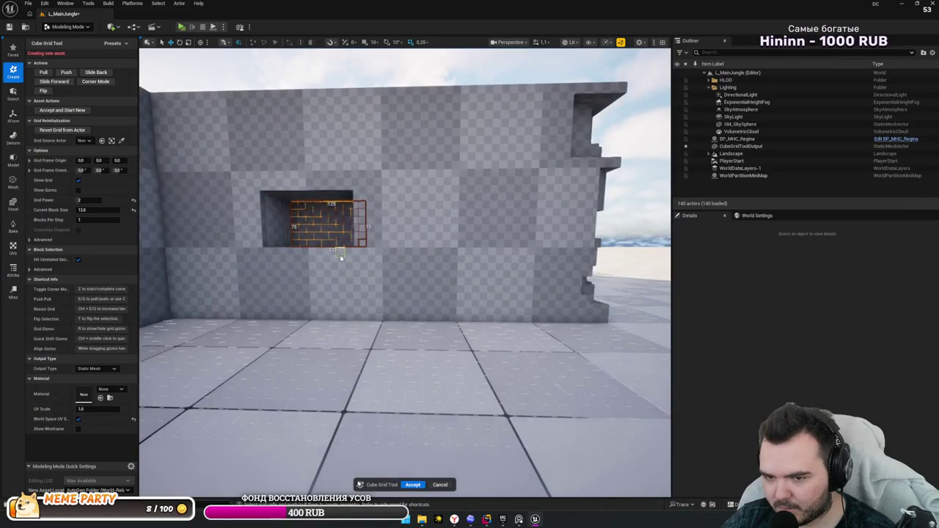
mouse_move(340, 258)
left_mouse_down()
mouse_move(345, 242)
mouse_move(396, 234)
mouse_move(396, 183)
mouse_move(331, 256)
mouse_move(341, 272)
mouse_move(356, 266)
left_mouse_up()
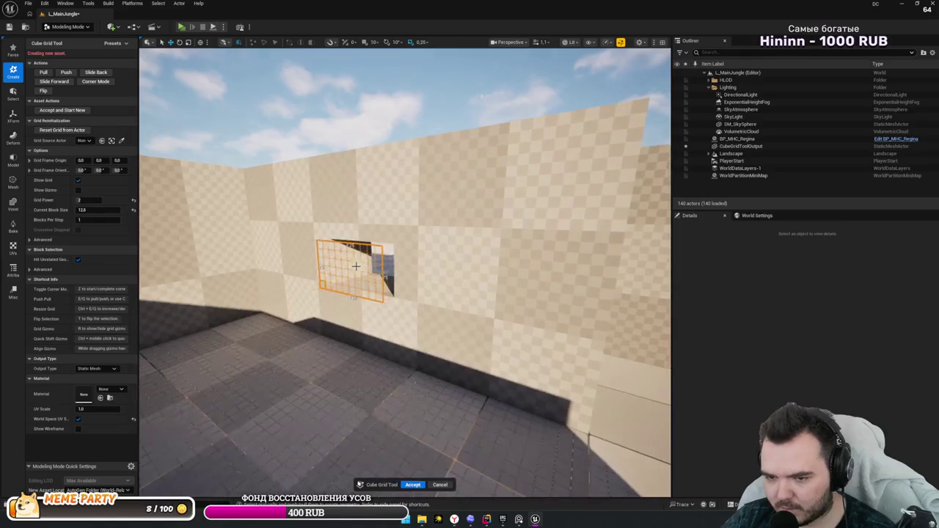
key("ctrl+q")
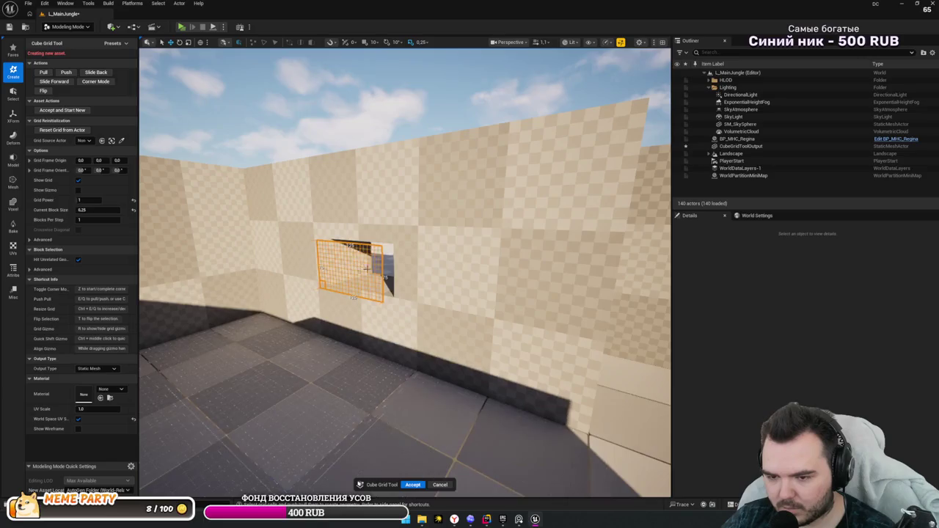
left_click_drag(366, 269, 382, 268)
left_click(271, 207)
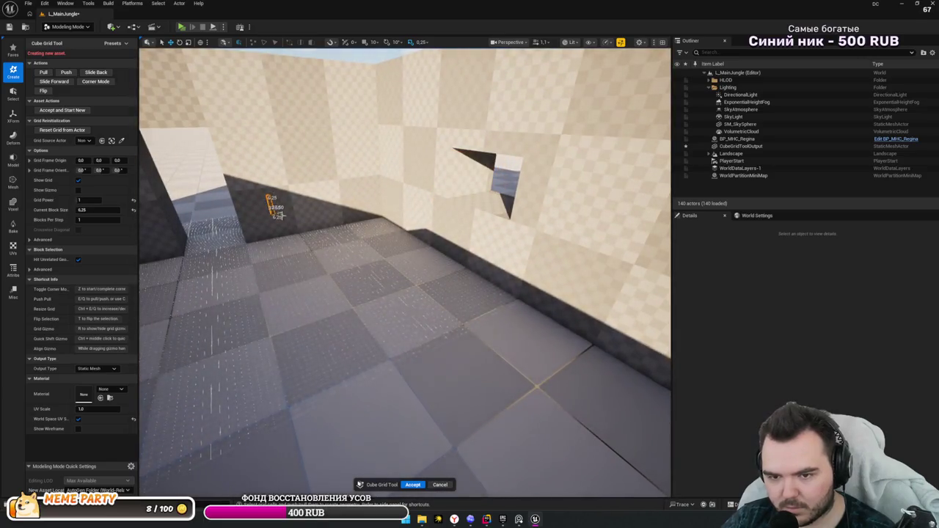
left_click_drag(295, 223, 294, 223)
left_click_drag(386, 252, 386, 251)
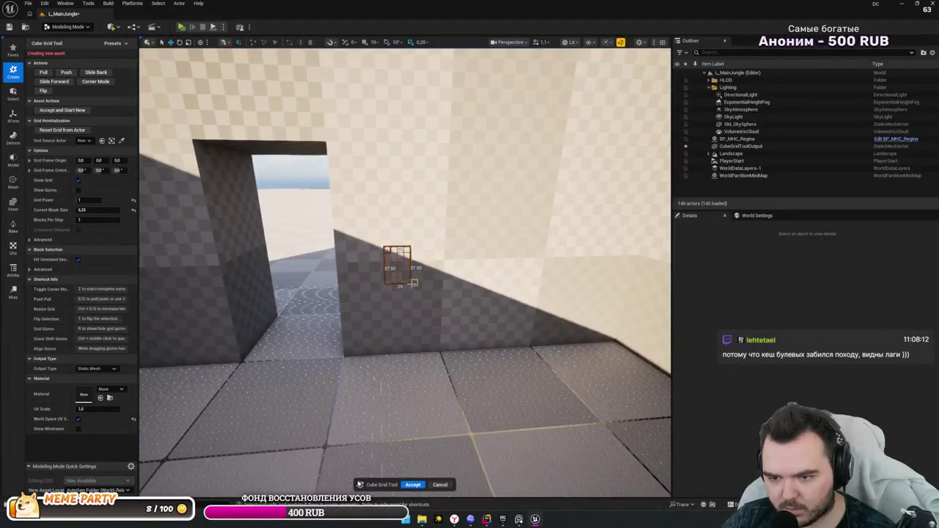
mouse_move(407, 288)
left_mouse_down()
mouse_move(434, 259)
mouse_move(406, 268)
mouse_move(490, 277)
left_mouse_up()
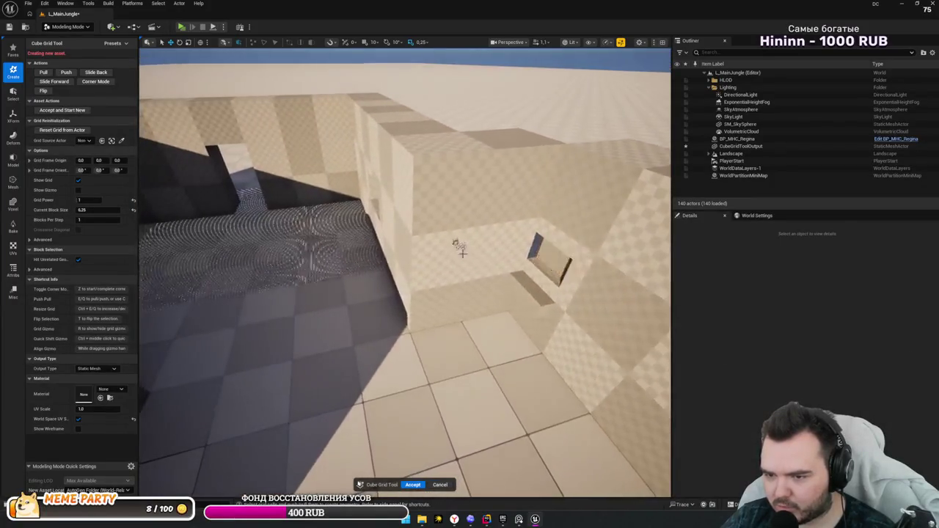
left_click_drag(430, 272, 434, 318)
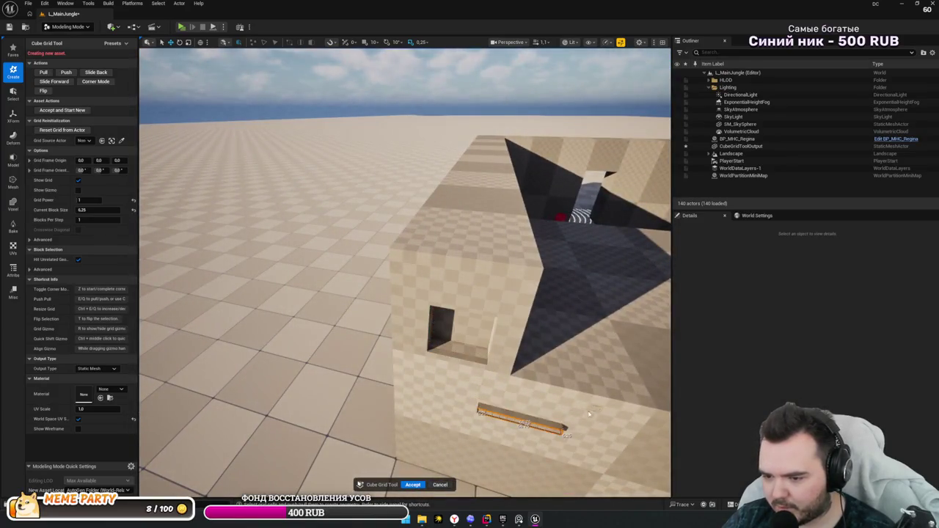
left_click_drag(587, 323, 643, 406)
left_click_drag(543, 355, 469, 338)
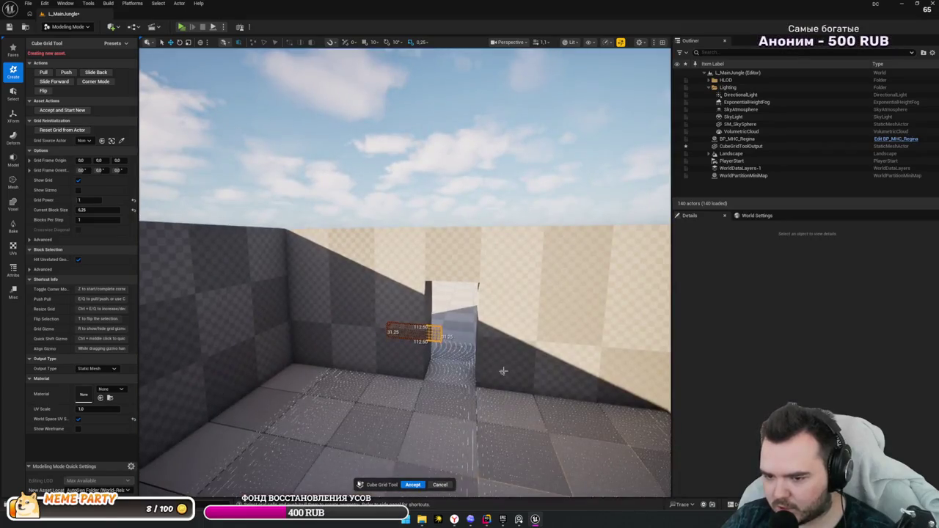
mouse_move(540, 342)
left_mouse_down()
mouse_move(469, 345)
mouse_move(477, 363)
mouse_move(436, 378)
mouse_move(396, 371)
mouse_move(501, 354)
mouse_move(470, 344)
left_mouse_up()
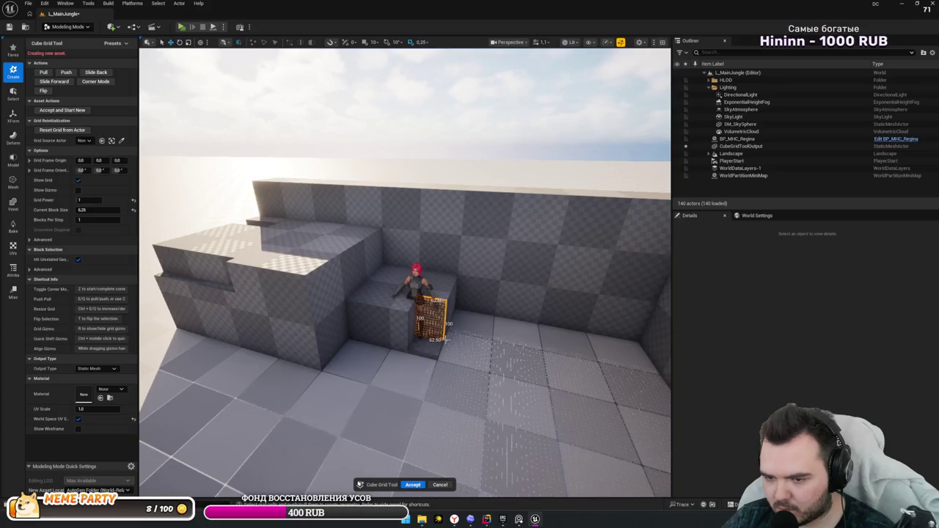
left_click_drag(405, 343, 345, 283)
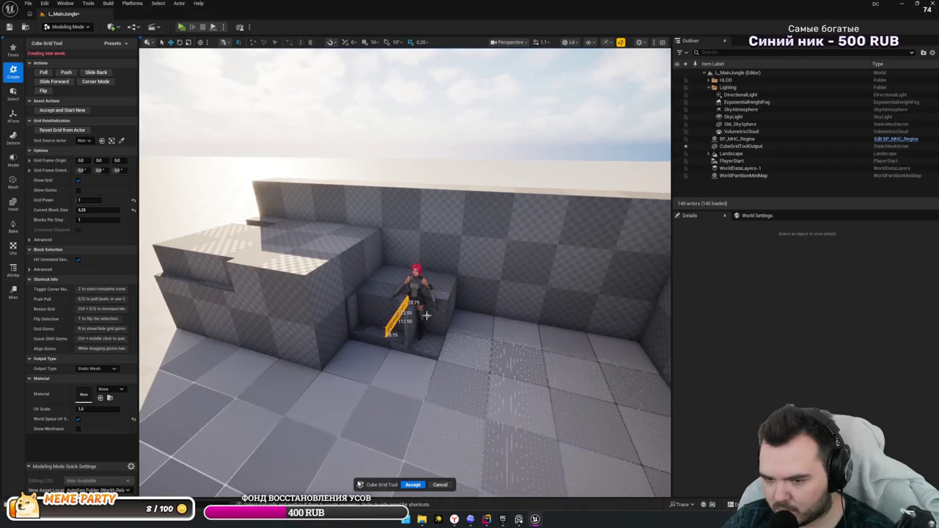
mouse_move(401, 342)
left_mouse_down()
mouse_move(349, 300)
mouse_move(329, 241)
mouse_move(528, 327)
mouse_move(464, 335)
mouse_move(480, 341)
mouse_move(480, 374)
mouse_move(470, 382)
mouse_move(433, 367)
left_mouse_up()
mouse_move(367, 297)
left_mouse_down()
mouse_move(352, 291)
mouse_move(389, 290)
mouse_move(366, 284)
left_mouse_up()
- Select a large rectangle of floor grid faces and reset the grid from the CubeGridToolOutput2 actor
left_click(13, 141)
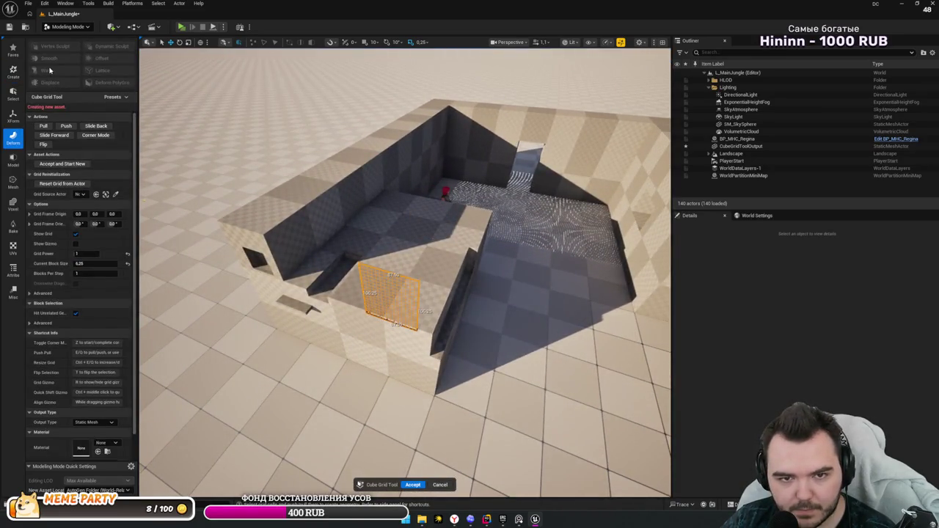
left_click(16, 100)
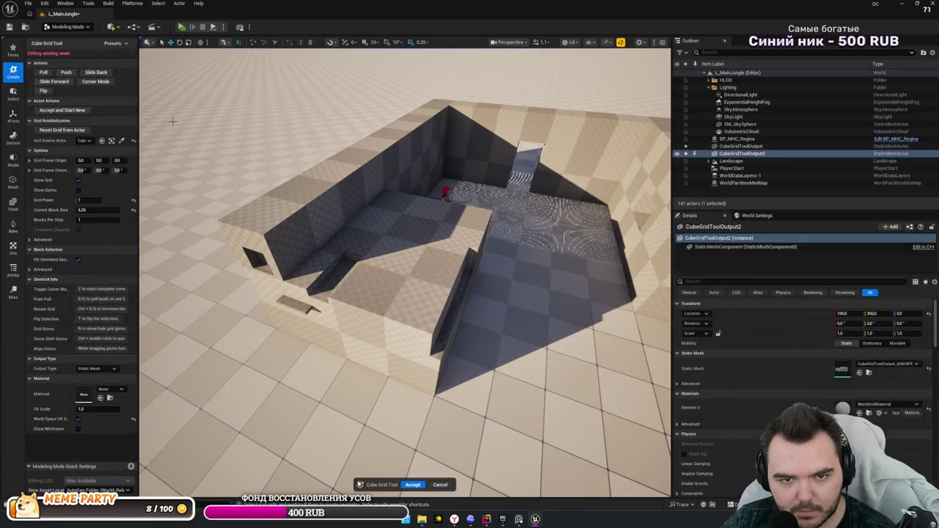
scroll(257, 164, "down", 5)
left_click_drag(312, 231, 425, 314)
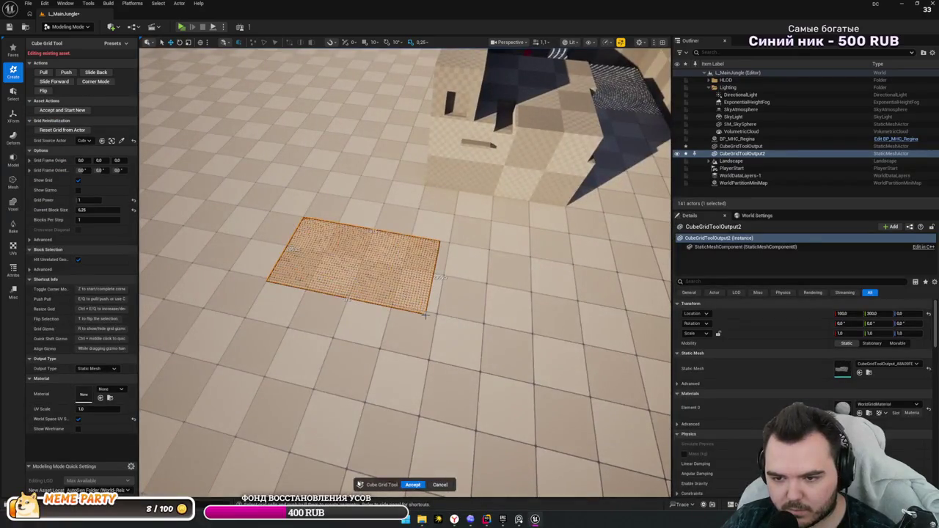
left_click(84, 129)
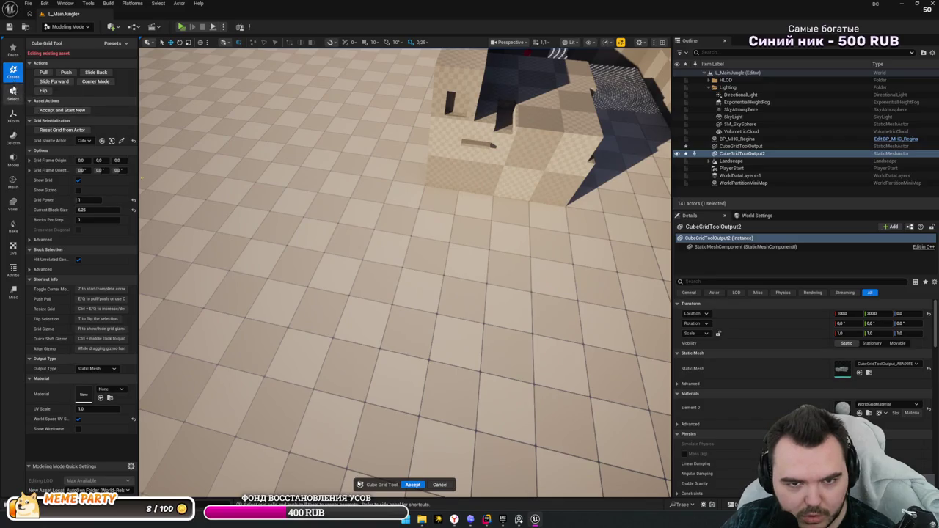
- Browse the XForm and Faves tool sets, then return to the Create palette
left_click(13, 116)
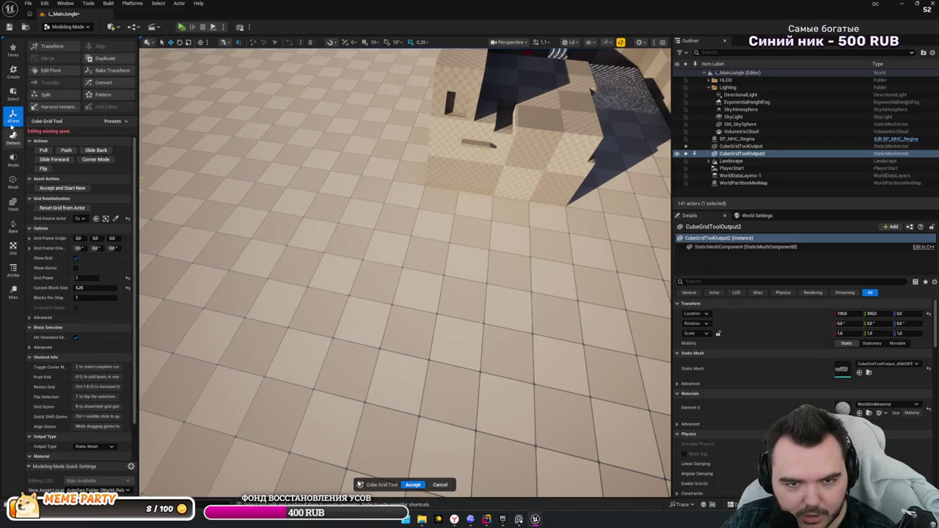
left_click(10, 54)
left_click(11, 72)
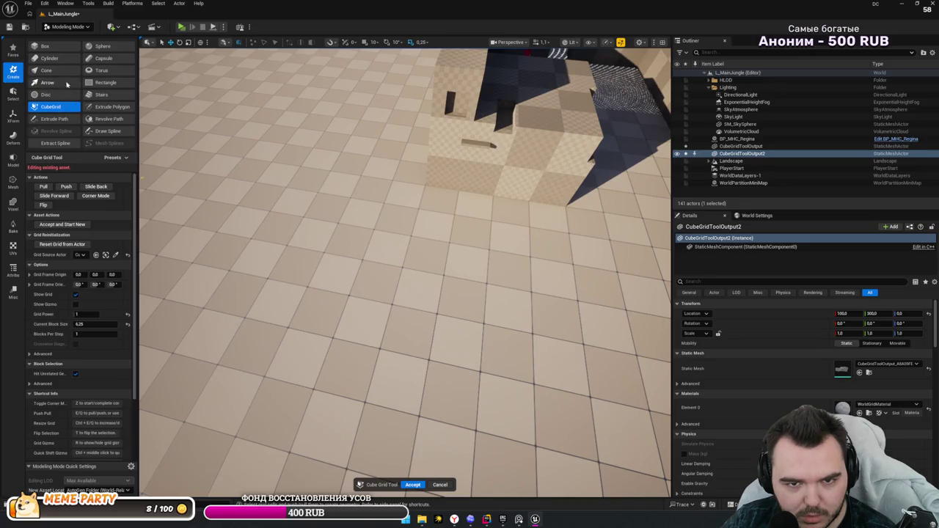
- Place a trial Box near the enclosure, cancel it, and start the Stairs primitive
left_click(42, 47)
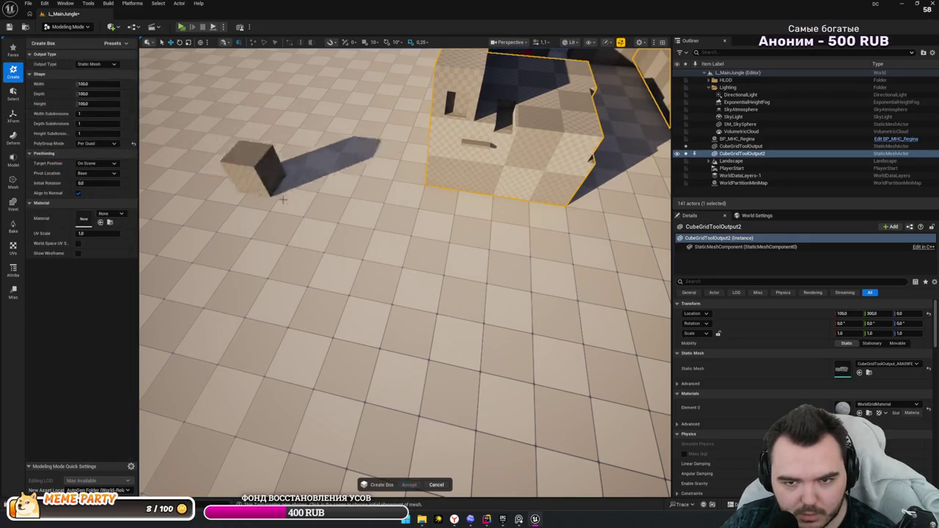
left_click(389, 271)
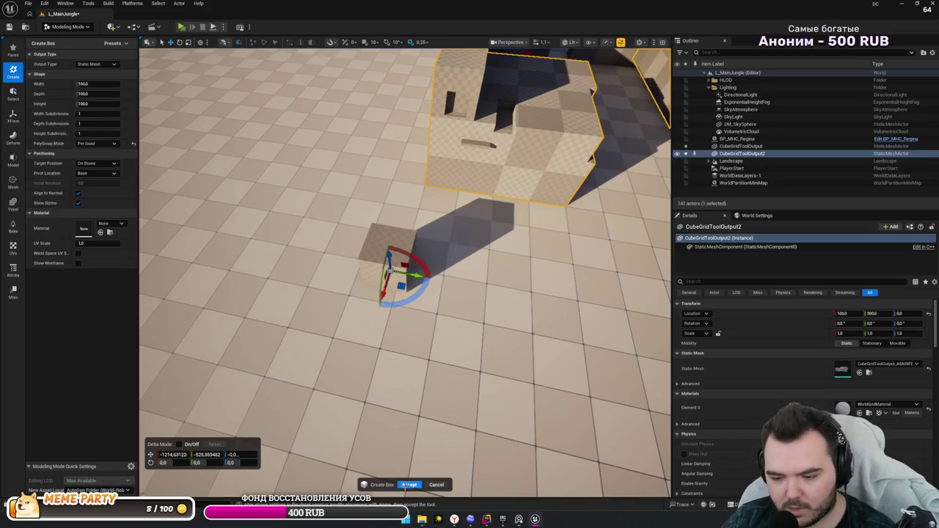
left_click(434, 484)
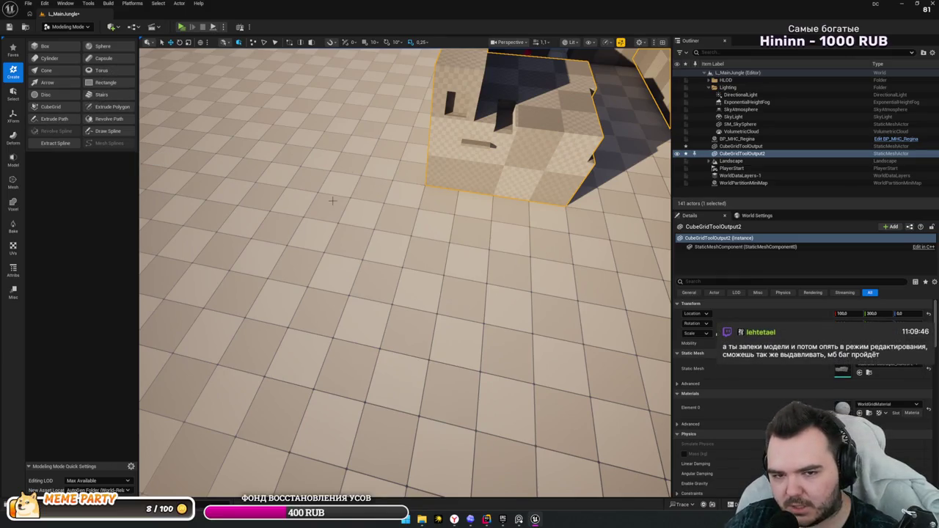
left_click(102, 96)
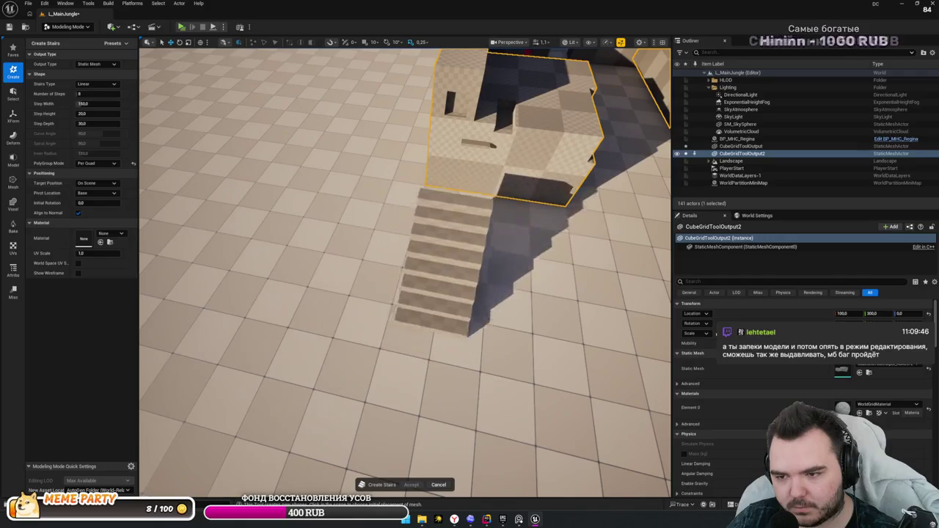
left_click(502, 215)
scroll(408, 237, "up", 5)
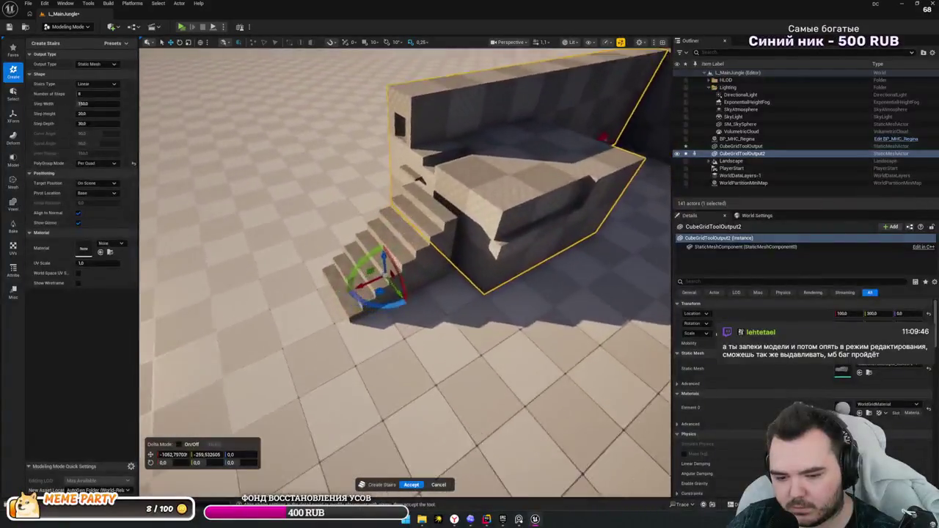
key("f")
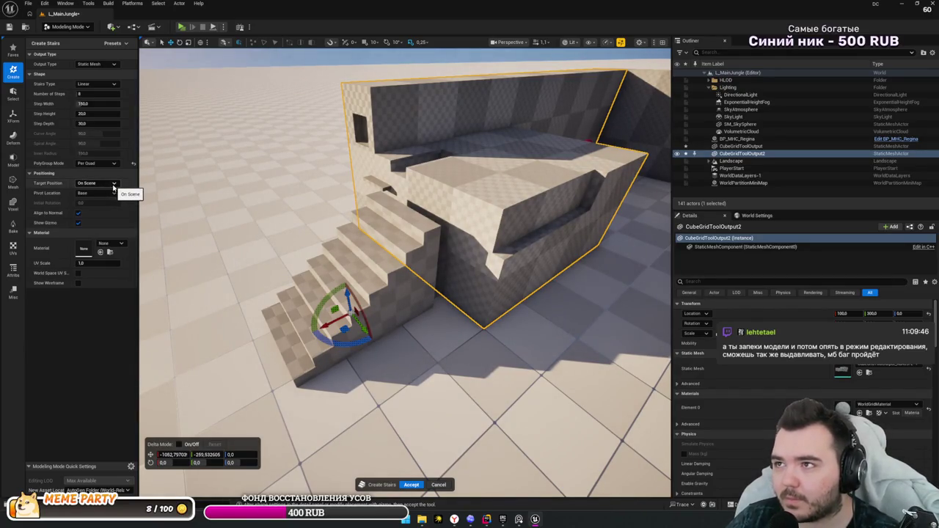
mouse_move(403, 294)
left_mouse_down()
mouse_move(433, 275)
mouse_move(392, 209)
left_mouse_up()
left_click_drag(229, 205, 229, 205)
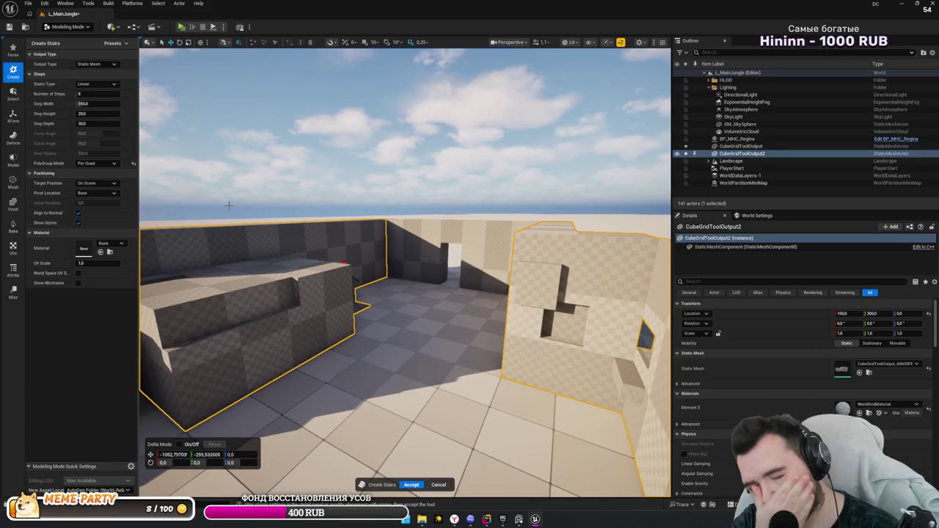
left_click_drag(229, 205, 255, 238)
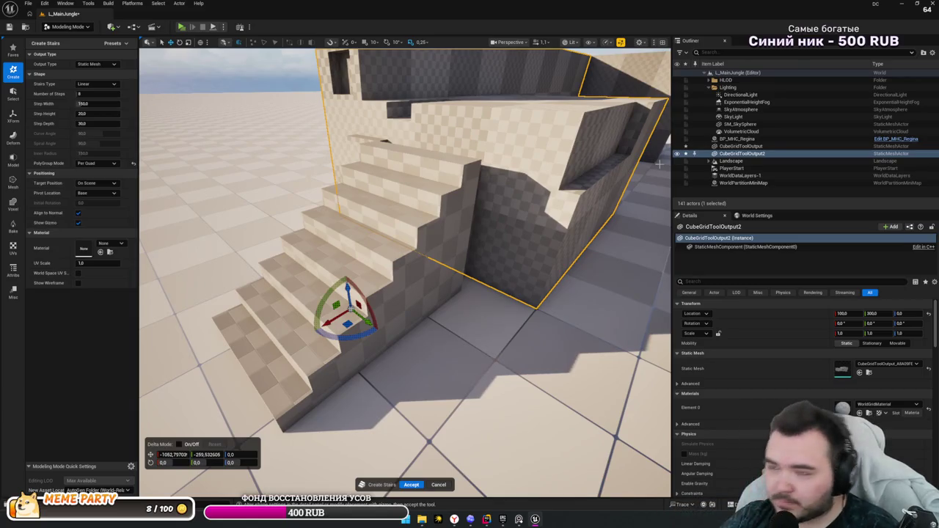
left_click_drag(385, 138, 323, 95)
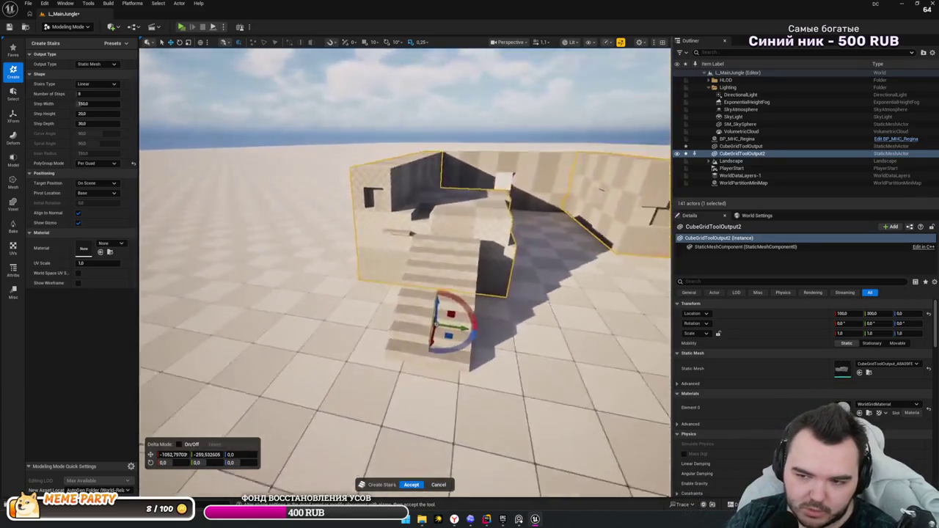
mouse_move(409, 169)
left_mouse_down()
mouse_move(374, 171)
mouse_move(408, 169)
left_mouse_up()
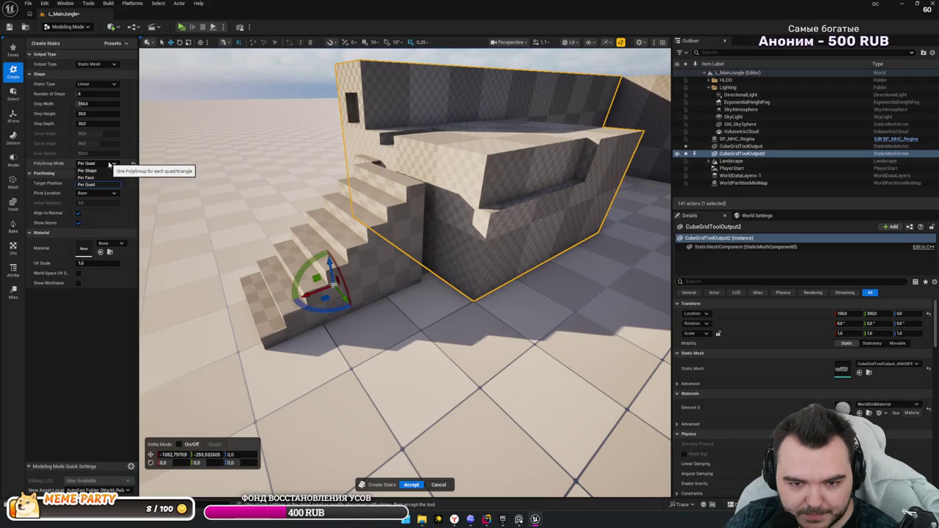
left_click(101, 163)
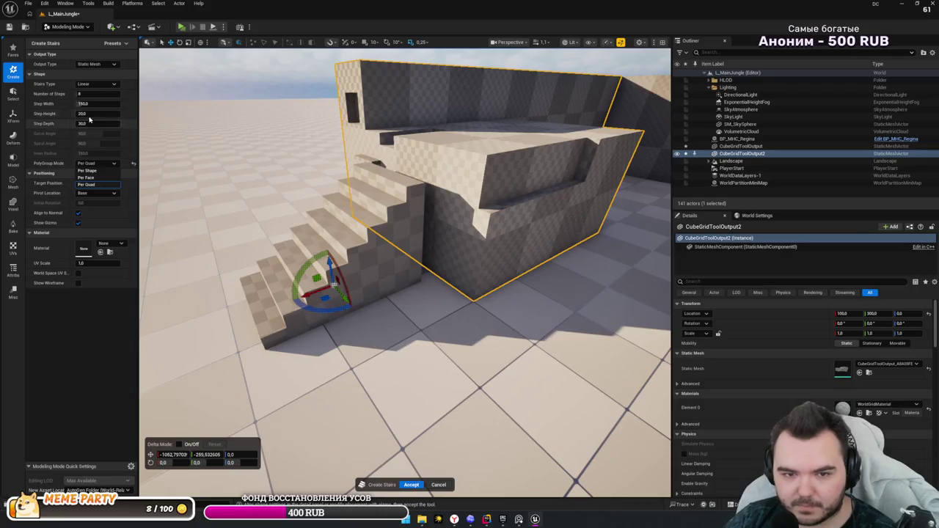
mouse_move(92, 114)
left_mouse_down()
mouse_move(147, 114)
mouse_move(99, 114)
mouse_move(95, 131)
left_mouse_up()
key("Escape")
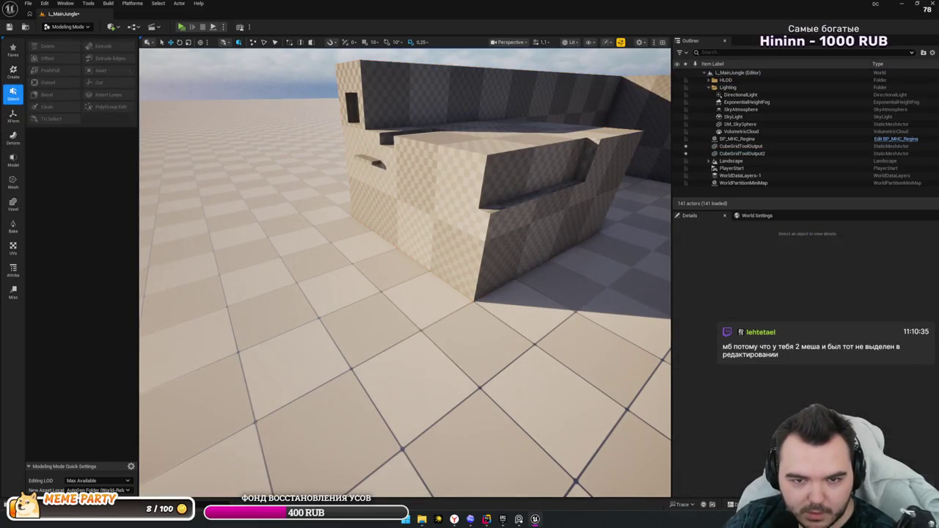
- Fly into the enclosure and select the CubeGridToolOutput and CubeGridToolOutput2 wall meshes
mouse_move(281, 160)
left_mouse_down()
mouse_move(281, 206)
mouse_move(281, 161)
left_mouse_up()
mouse_move(463, 279)
left_mouse_down()
mouse_move(463, 265)
mouse_move(525, 267)
left_mouse_up()
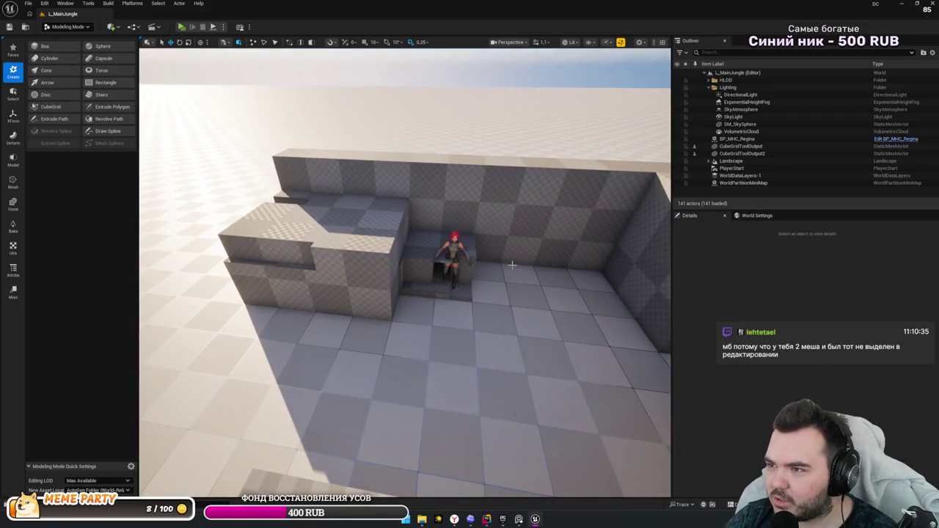
left_click_drag(497, 265, 528, 263)
left_click_drag(447, 221, 481, 218)
left_click(446, 222)
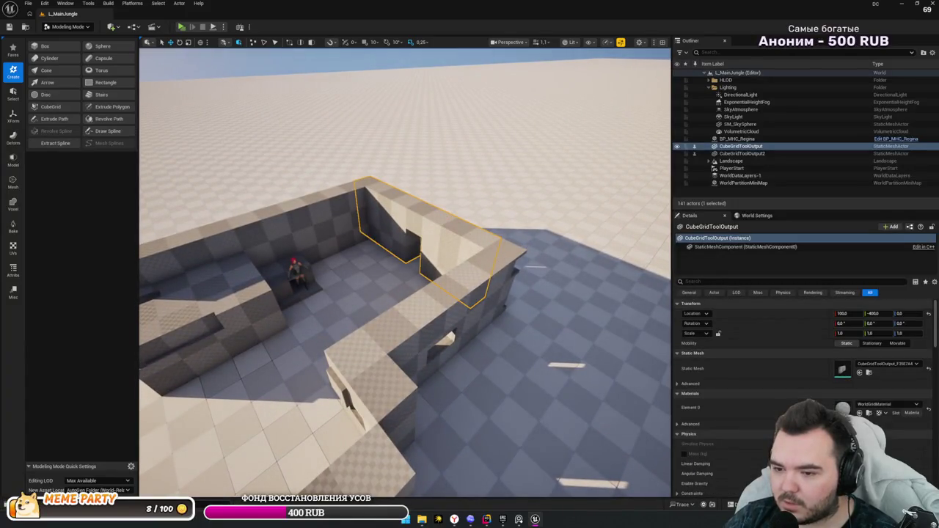
left_click(442, 284)
left_click(384, 221)
mouse_move(384, 221)
left_mouse_down()
mouse_move(404, 228)
mouse_move(476, 219)
mouse_move(406, 239)
mouse_move(275, 301)
mouse_move(348, 377)
mouse_move(413, 297)
left_mouse_up()
- Close the editor and save both CubeGridToolOutput assets with Save Selected
key("Escape")
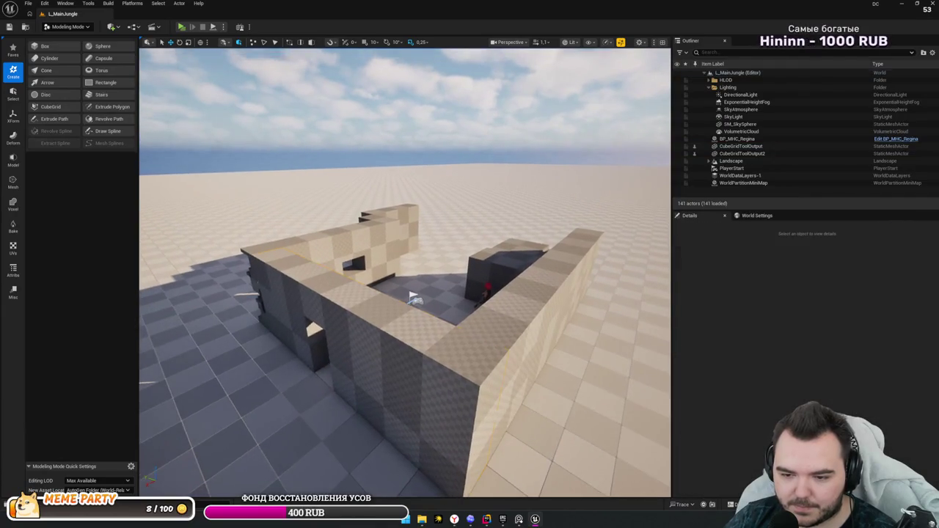
left_click(361, 359)
mouse_move(360, 358)
left_mouse_down()
mouse_move(411, 323)
mouse_move(367, 279)
mouse_move(361, 359)
left_mouse_up()
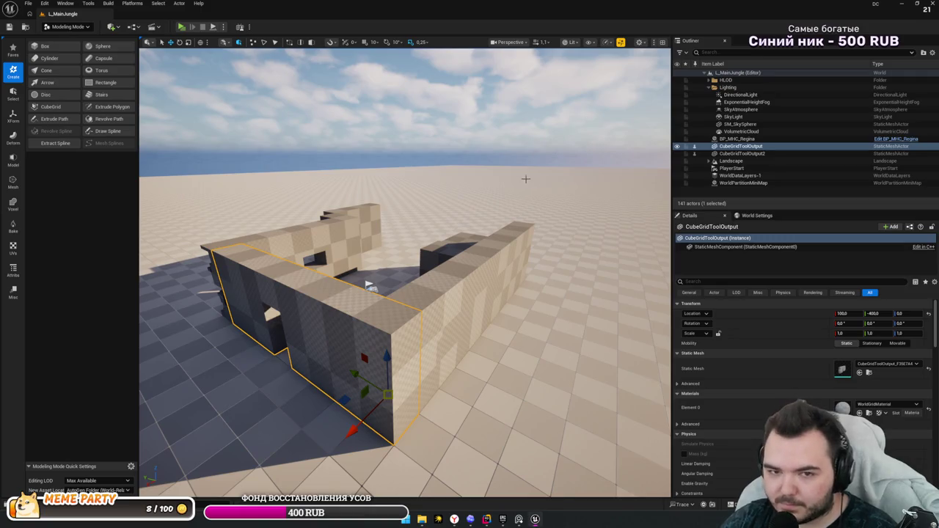
left_click_drag(525, 178, 499, 182)
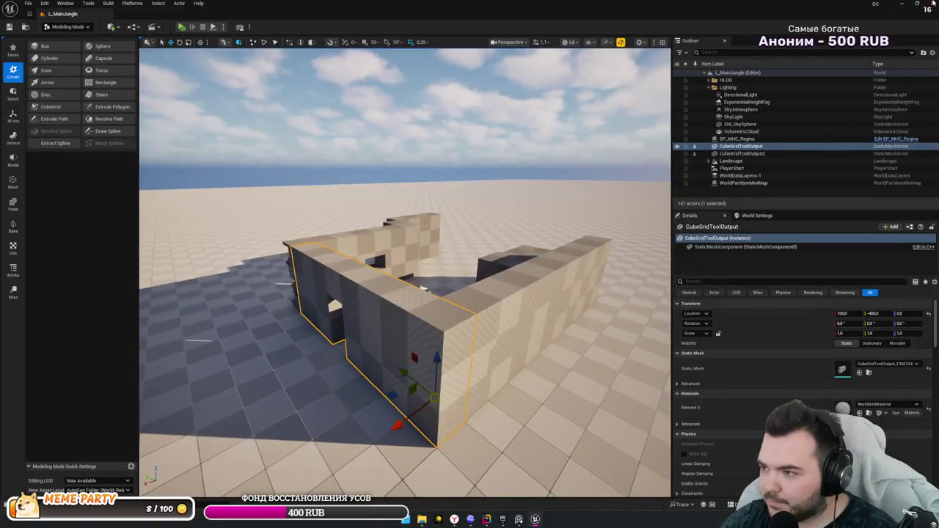
left_click(933, 3)
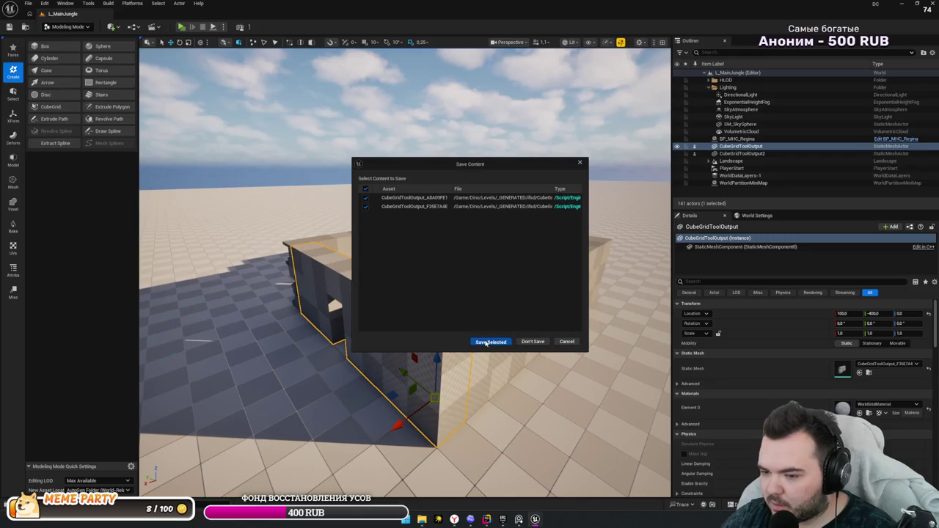
left_click(485, 343)
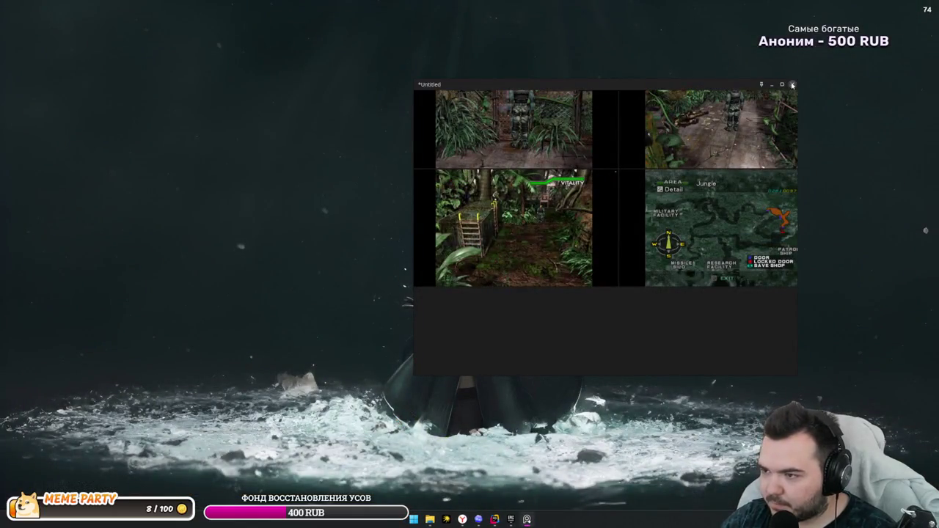
- Close PureRef saving the board as dc, then bring up Rider showing DCPickupActor.cpp
left_click(792, 85)
left_click(567, 248)
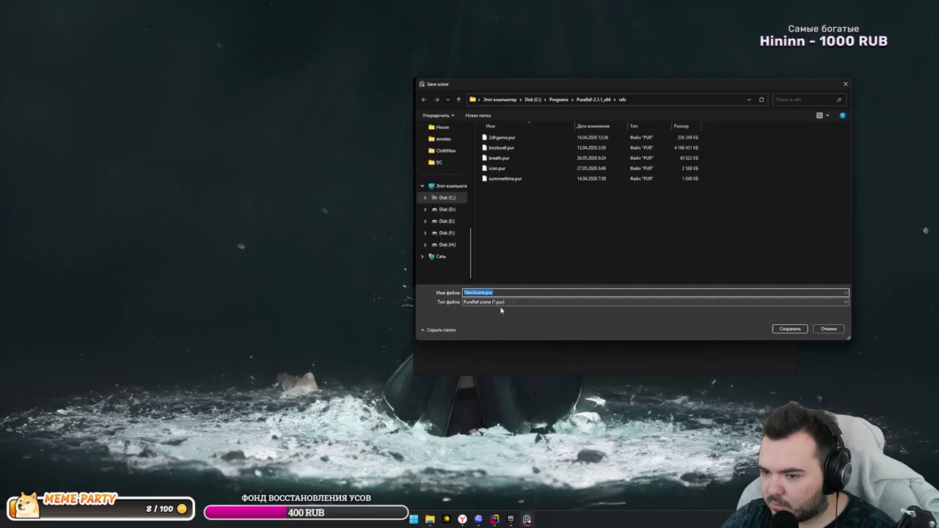
key("Return")
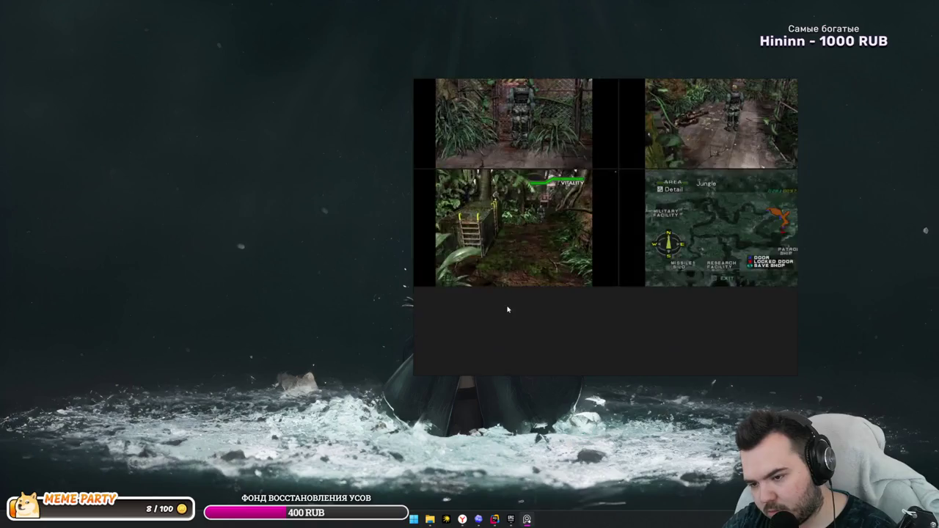
left_click(503, 520)
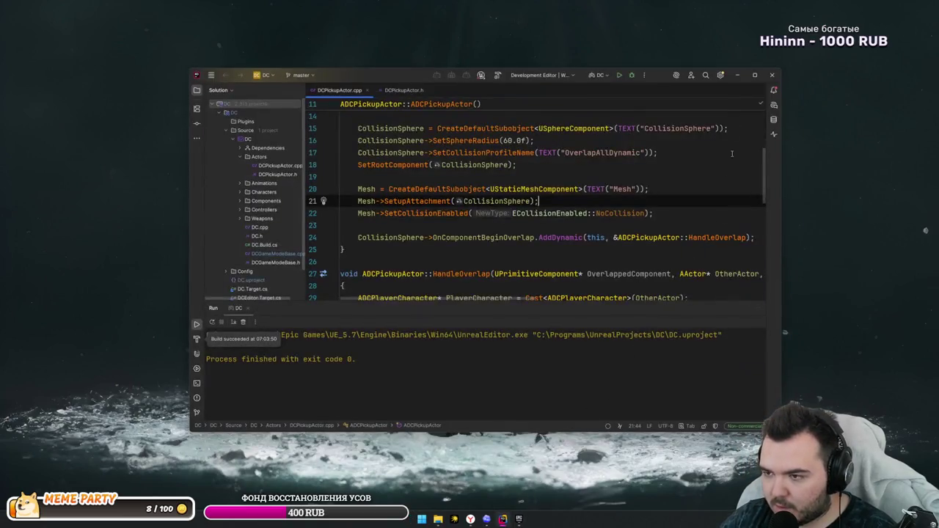